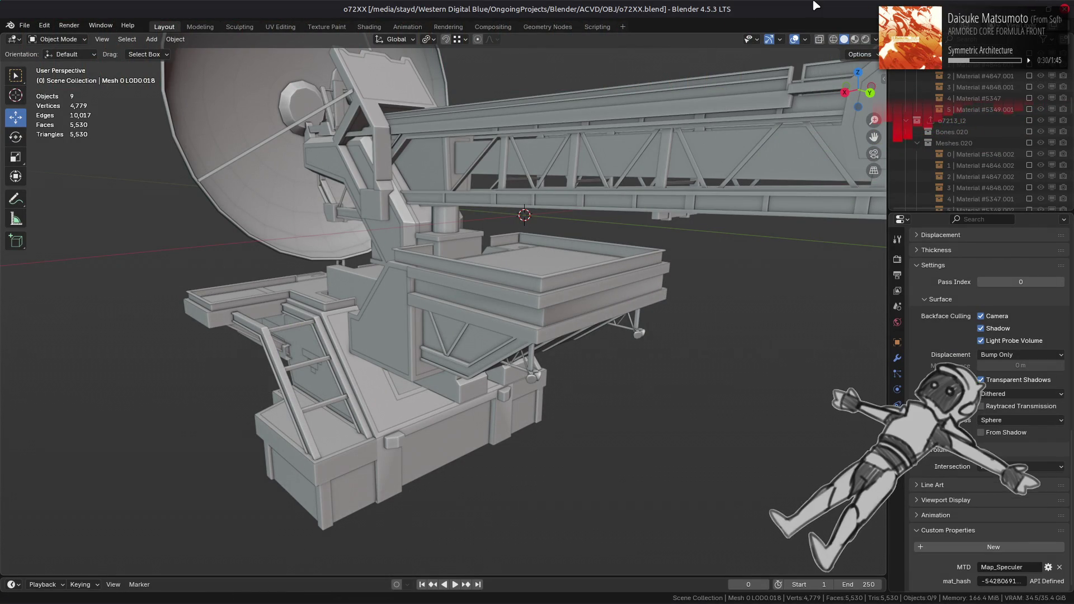
- Orbit beneath the platform and select the satellite dish
scroll(599, 290, up, 4)
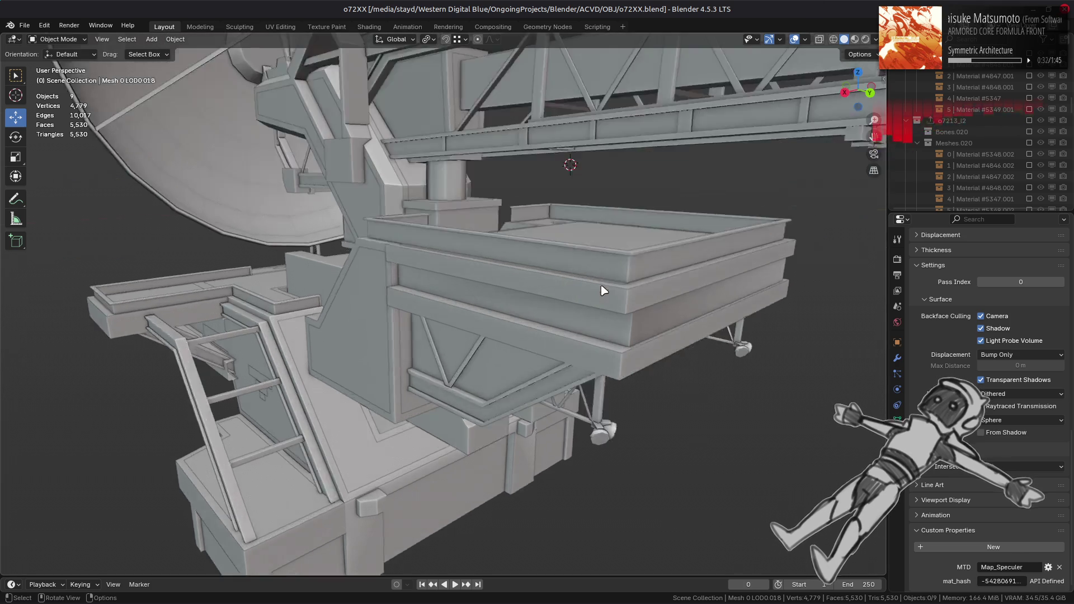
middle_drag(522, 311, 598, 285)
scroll(598, 285, down, 5)
middle_drag(455, 311, 350, 182)
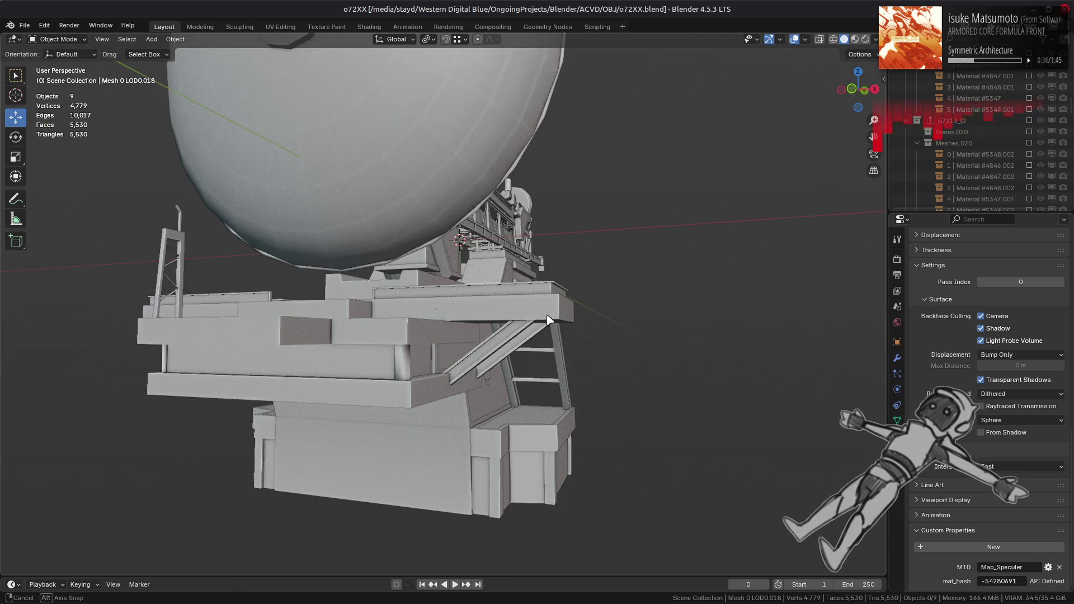
click(351, 182)
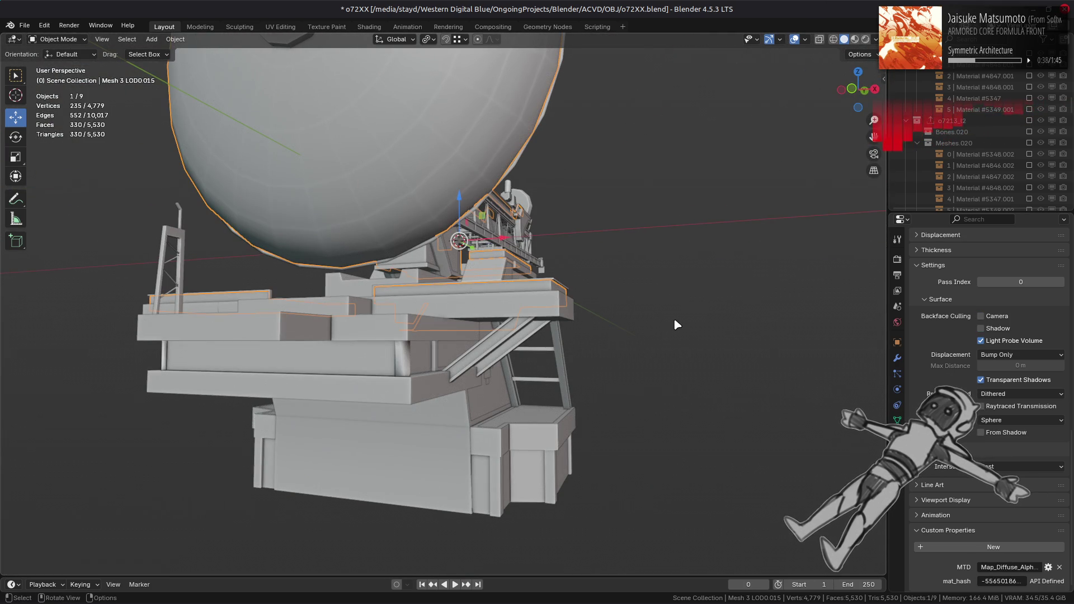
- Add a Weighted Normal modifier to the dish with Corner Angle weighting
click(898, 358)
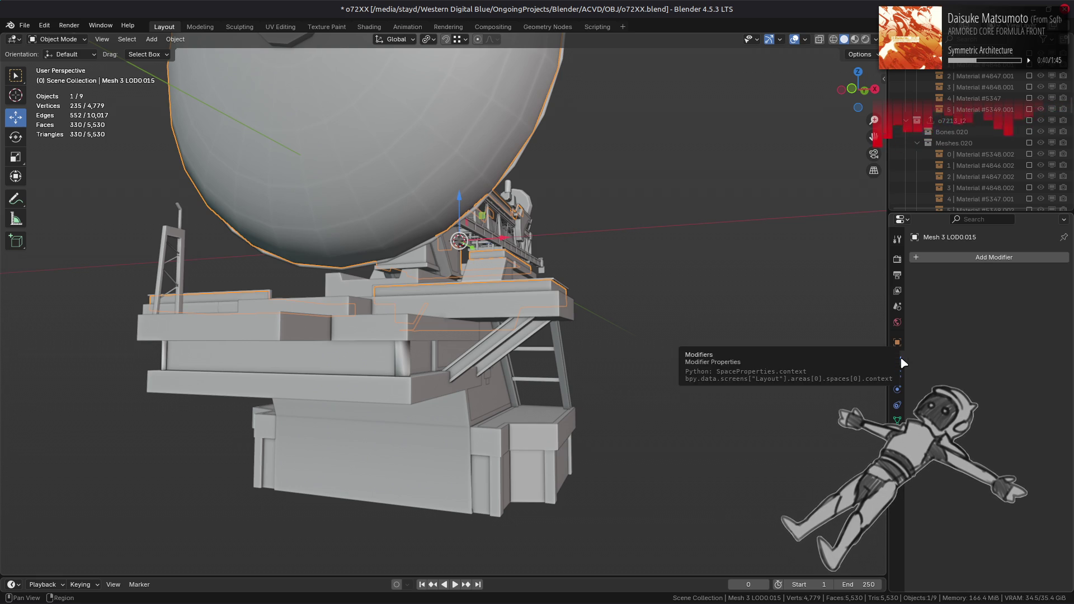
click(945, 257)
mouse_move(941, 311)
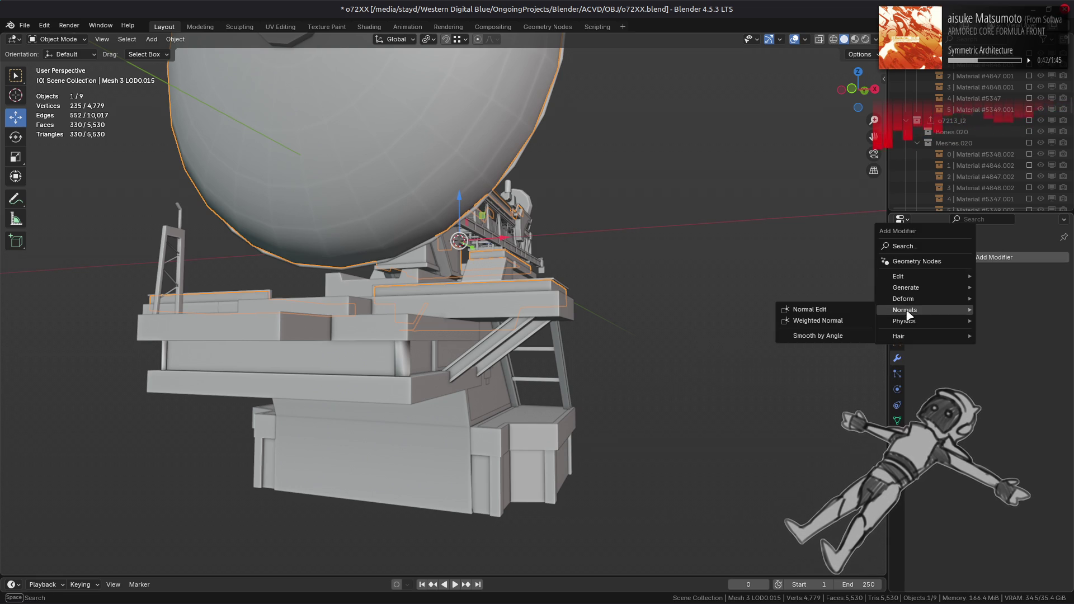
click(833, 319)
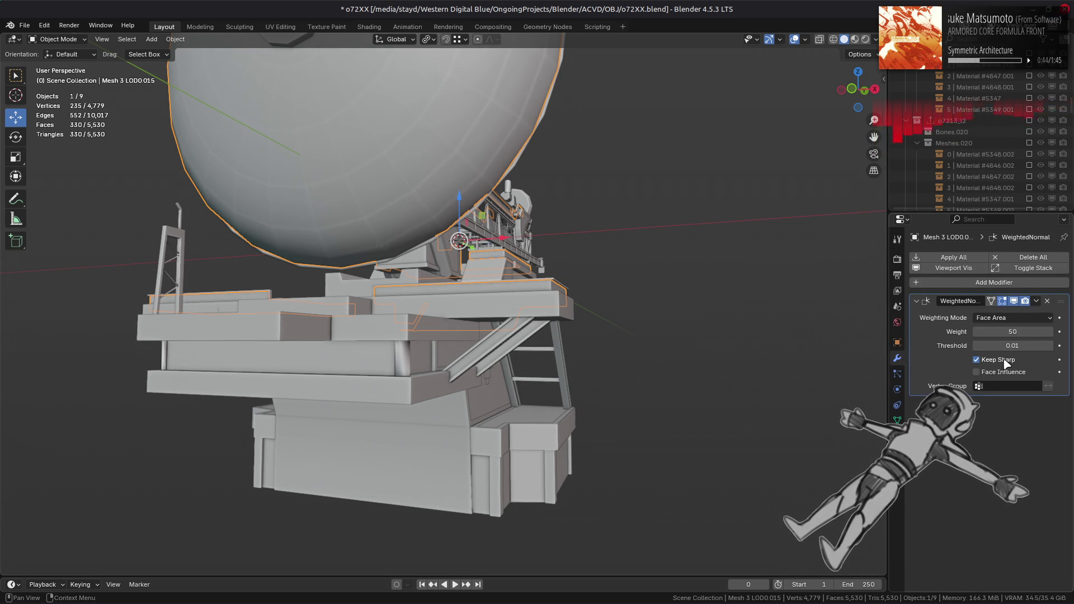
click(1005, 319)
click(990, 343)
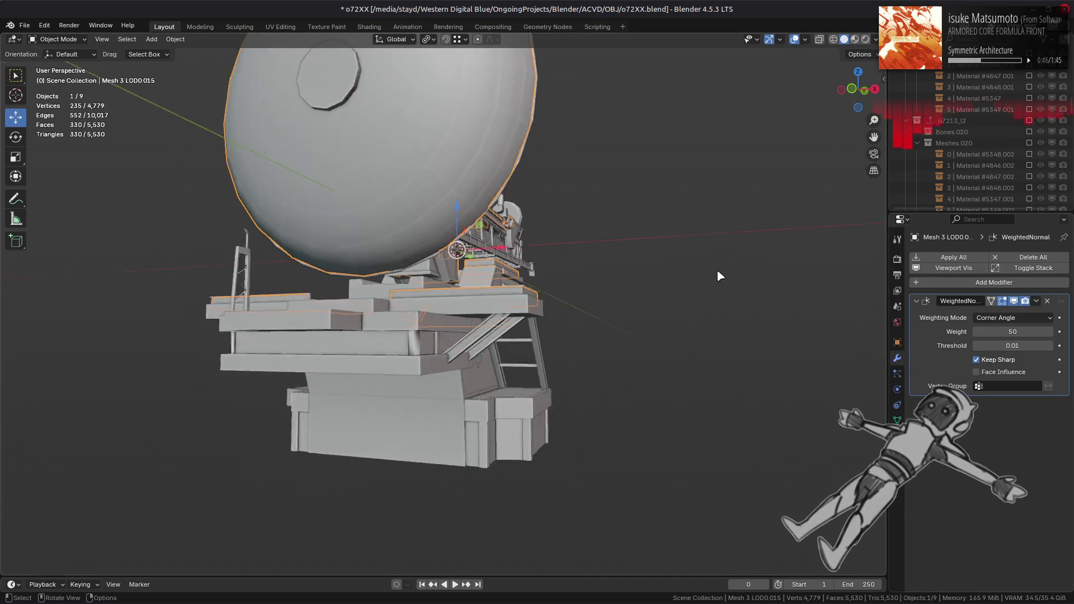
- Compare Face Area & Angle and Face Area weighting, then settle back on Corner Angle
middle_drag(749, 287, 713, 328)
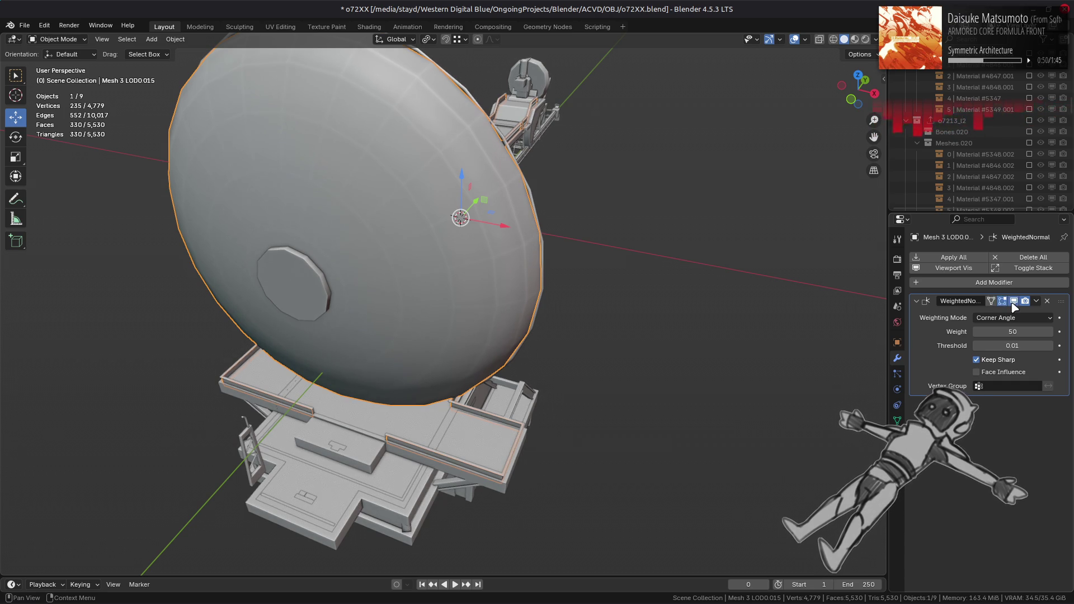
click(1013, 318)
click(1011, 356)
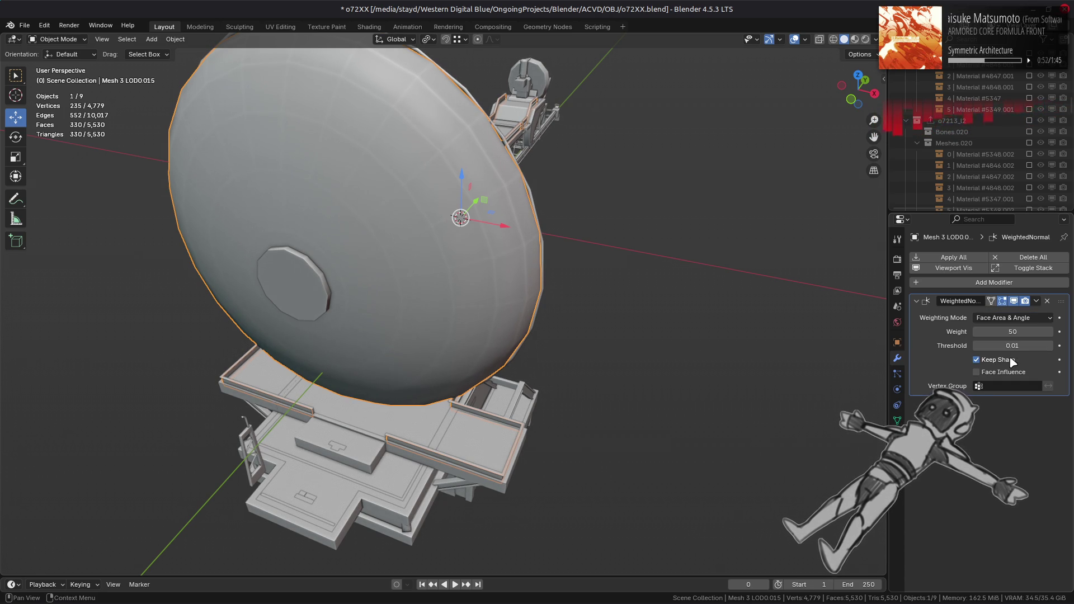
click(1023, 317)
click(1011, 331)
click(1011, 318)
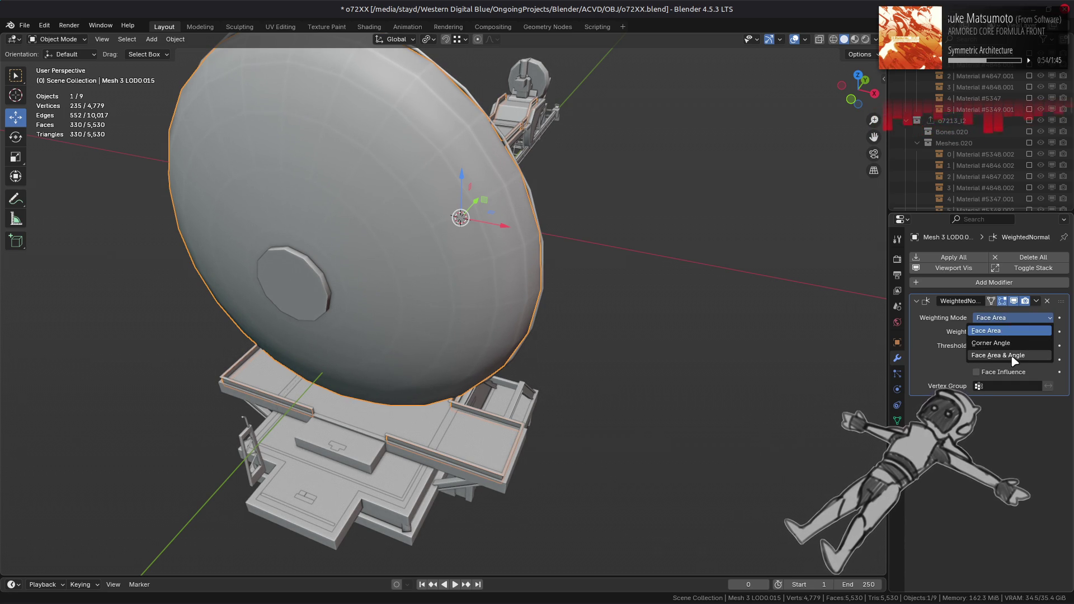
click(1011, 355)
click(1011, 318)
click(1006, 343)
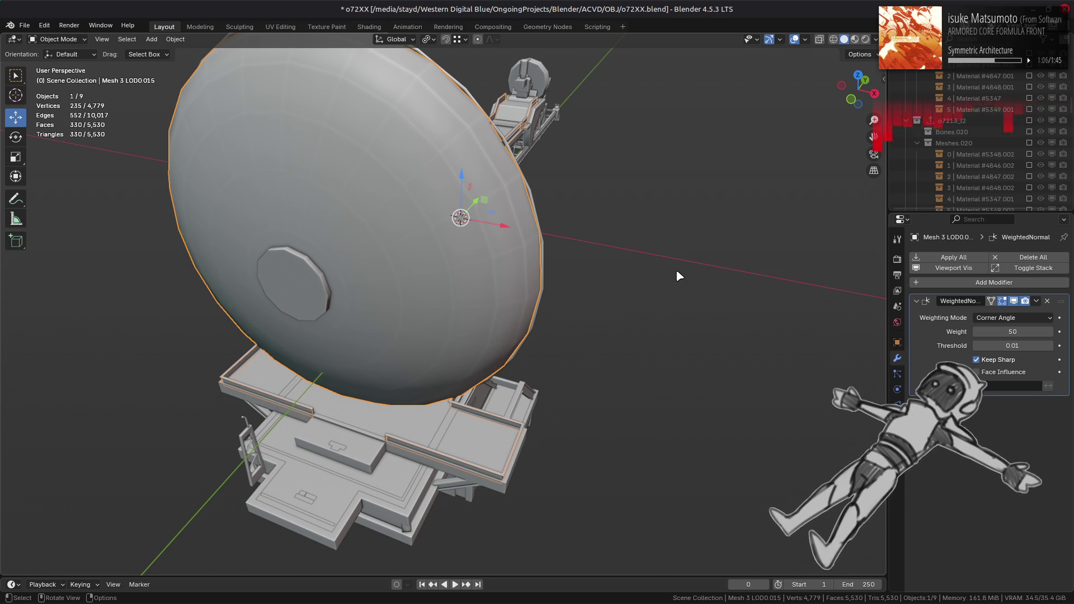
- Clear the selection and zoom out to view the whole structure
scroll(672, 274, up, 2)
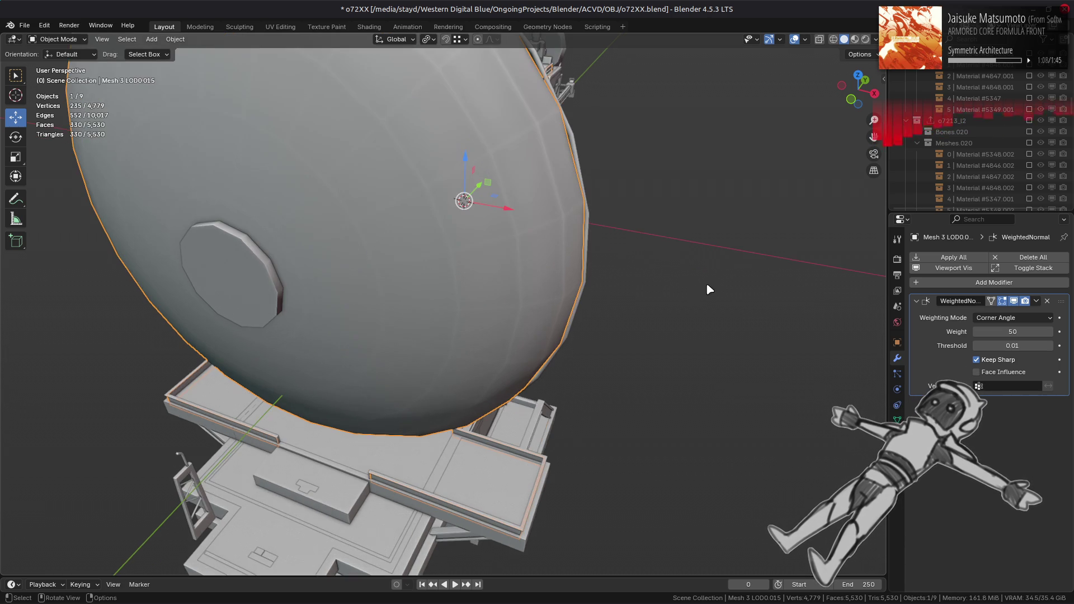
scroll(694, 283, up, 2)
click(702, 295)
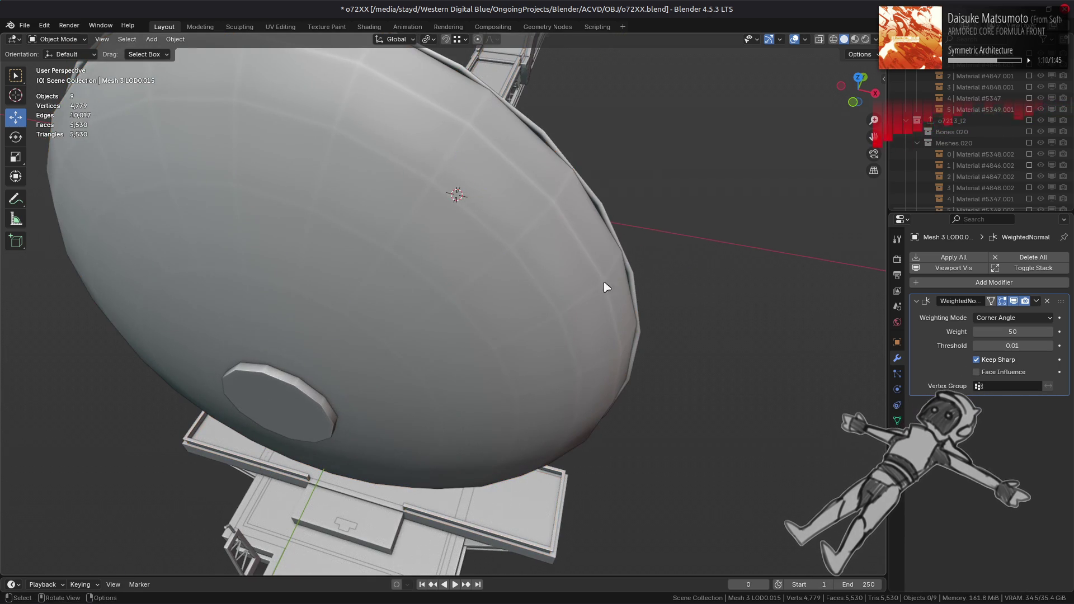
click(1044, 301)
middle_drag(688, 280, 670, 257)
- Undo and redo to compare the dish with and without the modifier, then undo it
key(ctrl+z)
key(ctrl+shift+z)
key(ctrl+shift+z)
key(ctrl+z)
key(ctrl+shift+z)
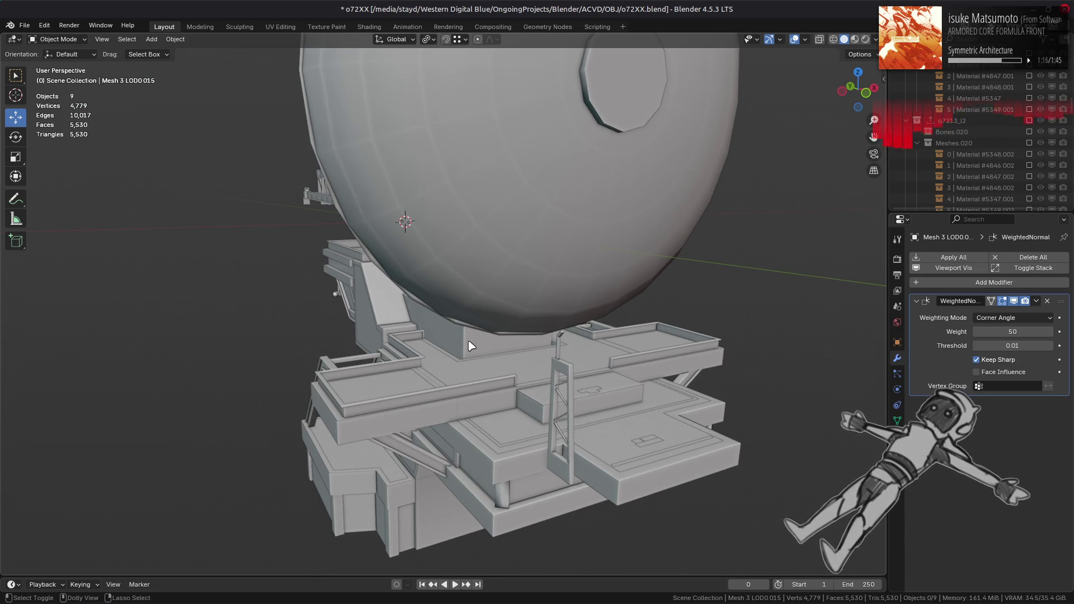
key(ctrl+z)
- Switch to Material Preview shading and orbit around the rusty textured deck
middle_drag(427, 371, 439, 340)
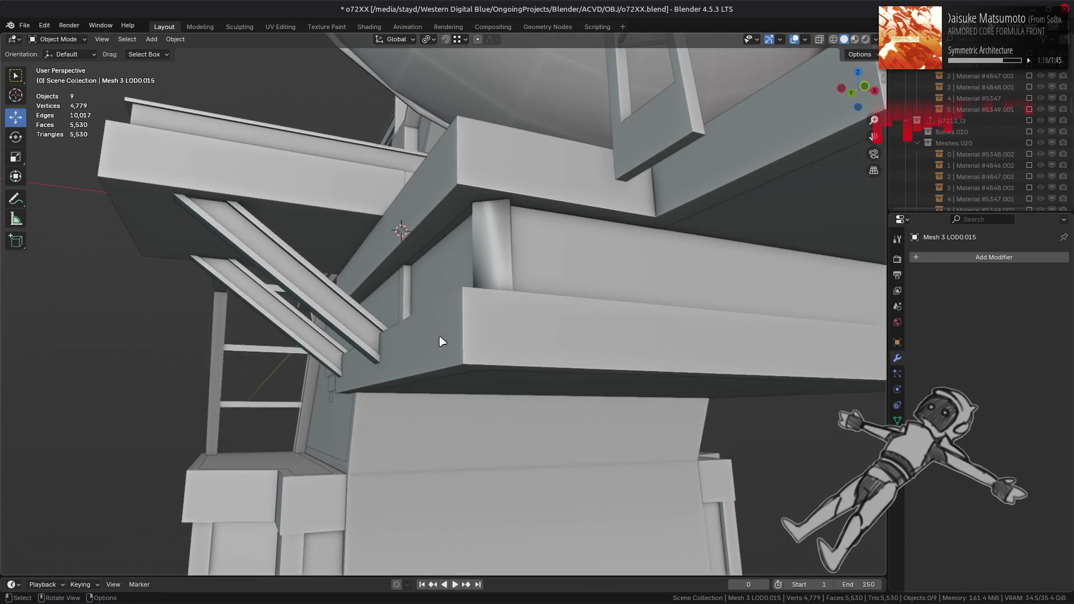
click(854, 40)
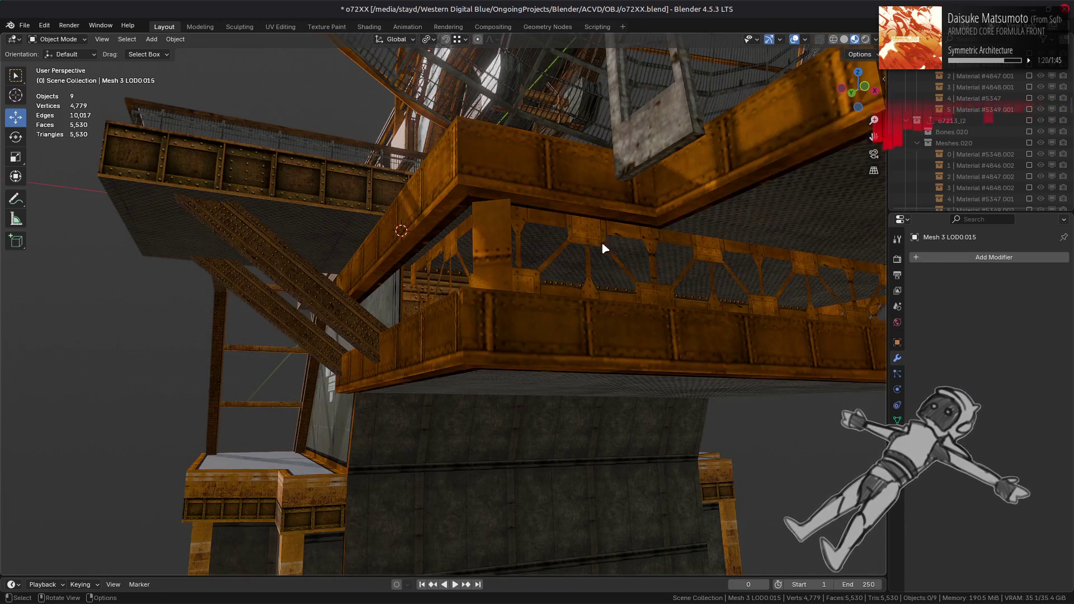
middle_drag(605, 242, 560, 247)
scroll(984, 164, up, 10)
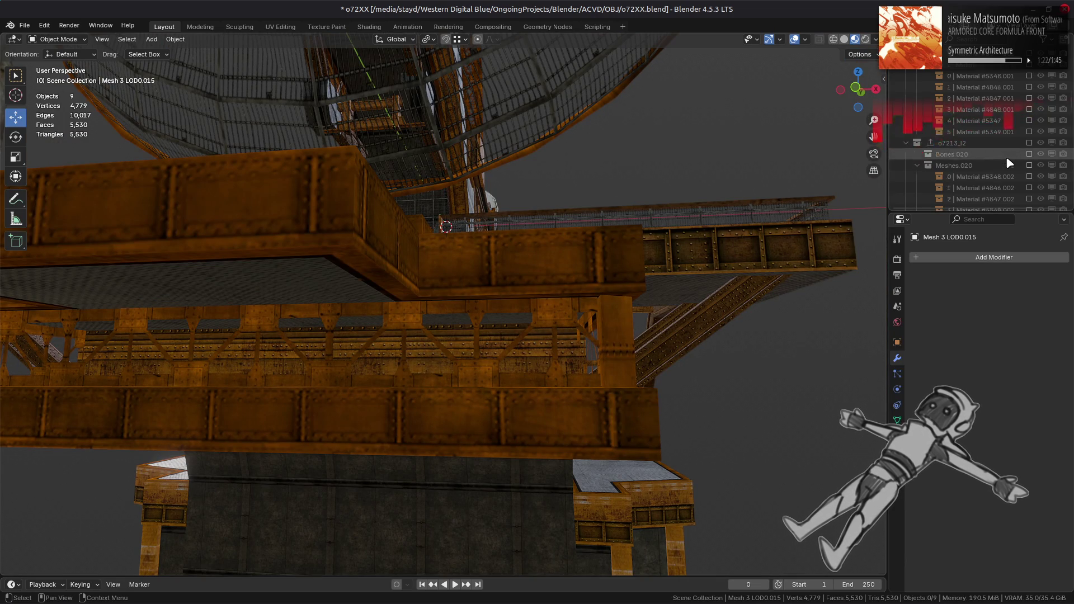
- Select and frame Mesh 2 LOD0.017, returning the viewport to Solid shading
click(622, 347)
key(KP_Decimal)
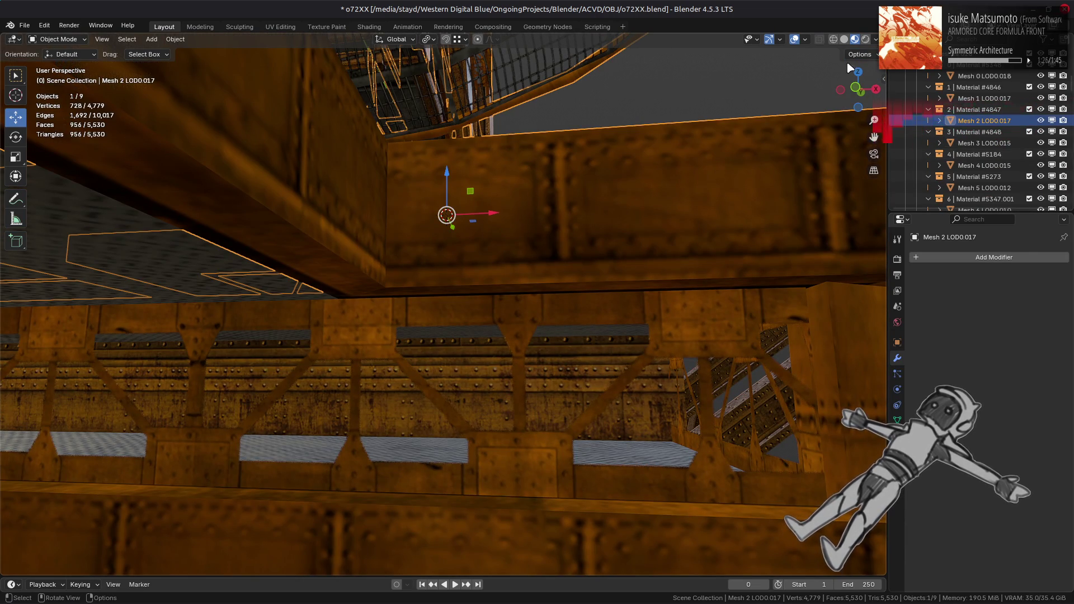
key(z)
click(628, 297)
key(alt+z)
middle_drag(617, 320, 605, 336)
- In Edit Mode, select and frame the stray triangular face to inspect it
key(Tab)
click(432, 510)
key(alt+z)
key(KP_Decimal)
mouse_move(467, 125)
middle_down()
mouse_move(347, 458)
mouse_move(311, 455)
middle_up()
- Toggle Backface Culling, deselect the face, and return to Object Mode
click(876, 41)
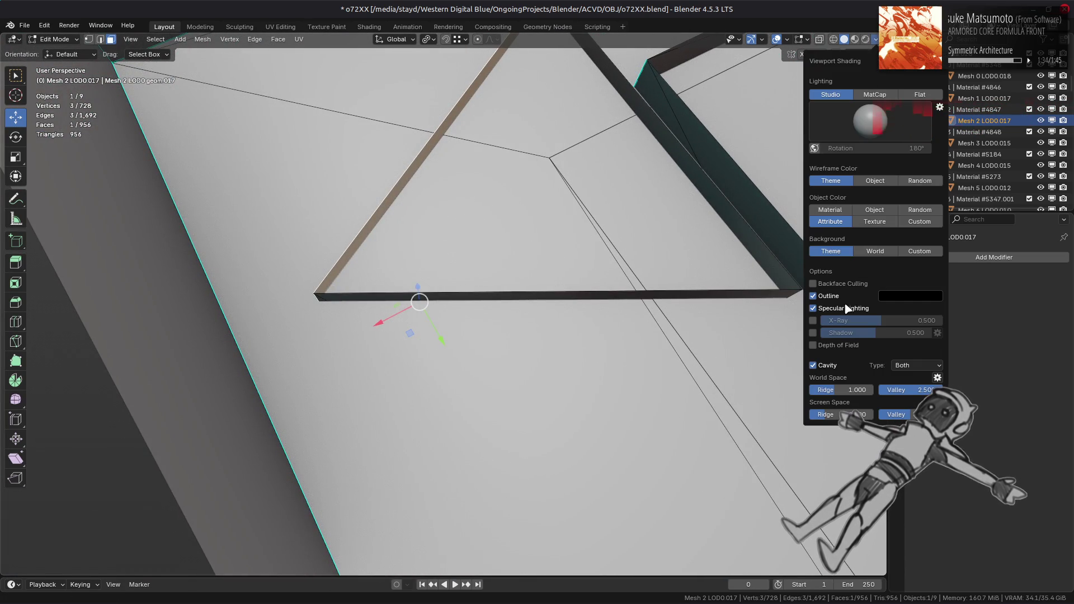
click(854, 283)
mouse_move(425, 357)
middle_down()
mouse_move(437, 338)
mouse_move(589, 261)
middle_up()
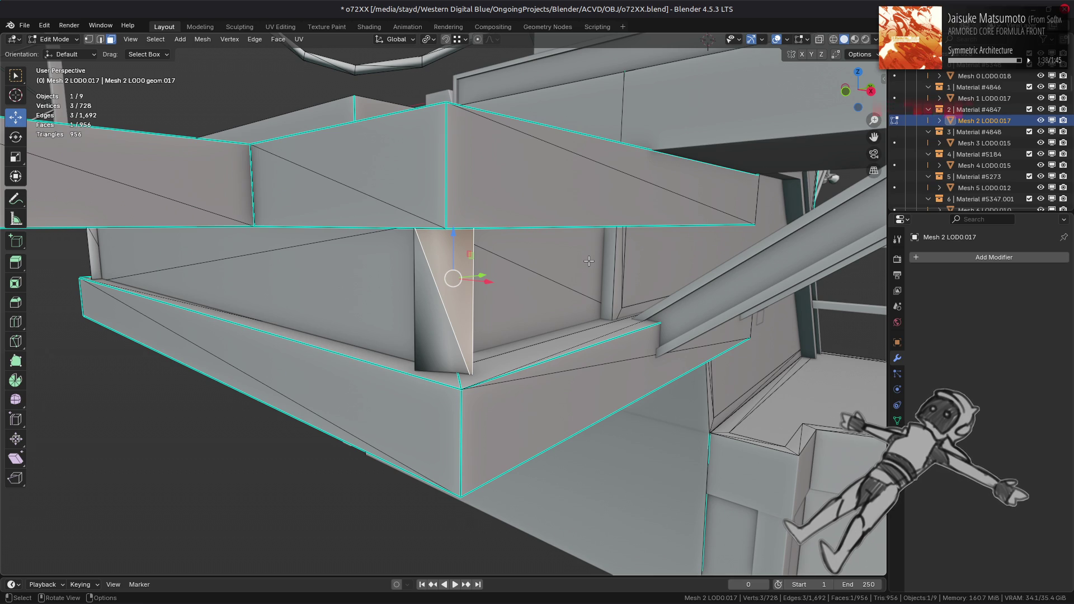
key(alt+a)
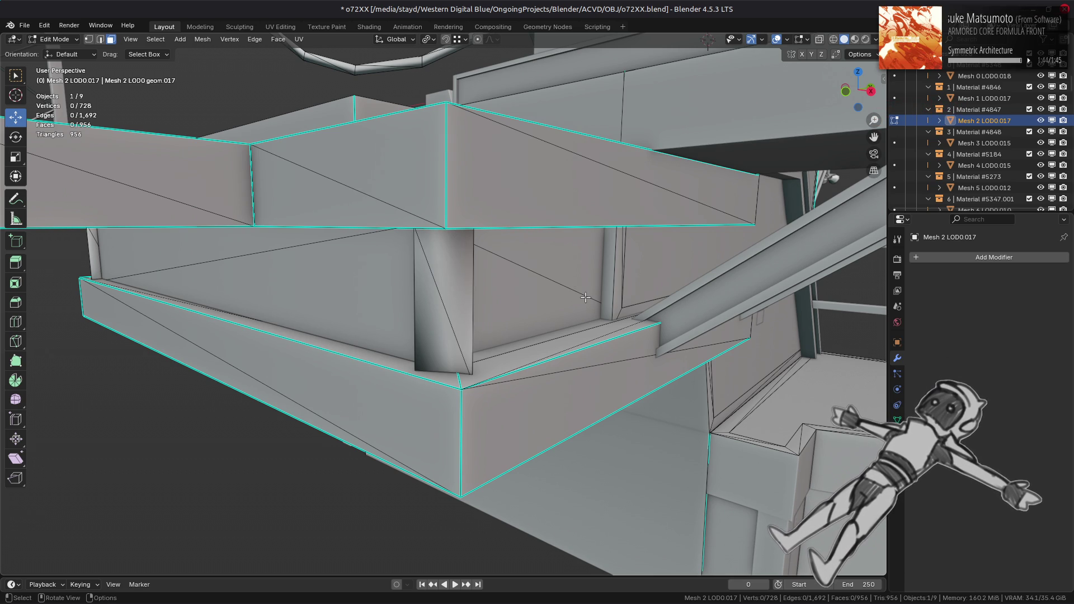
key(Tab)
scroll(593, 296, down, 3)
- Clear the selection, orbit to a low view, and select the Mesh 2 LOD0.017 deck
key(alt+a)
scroll(599, 291, down, 3)
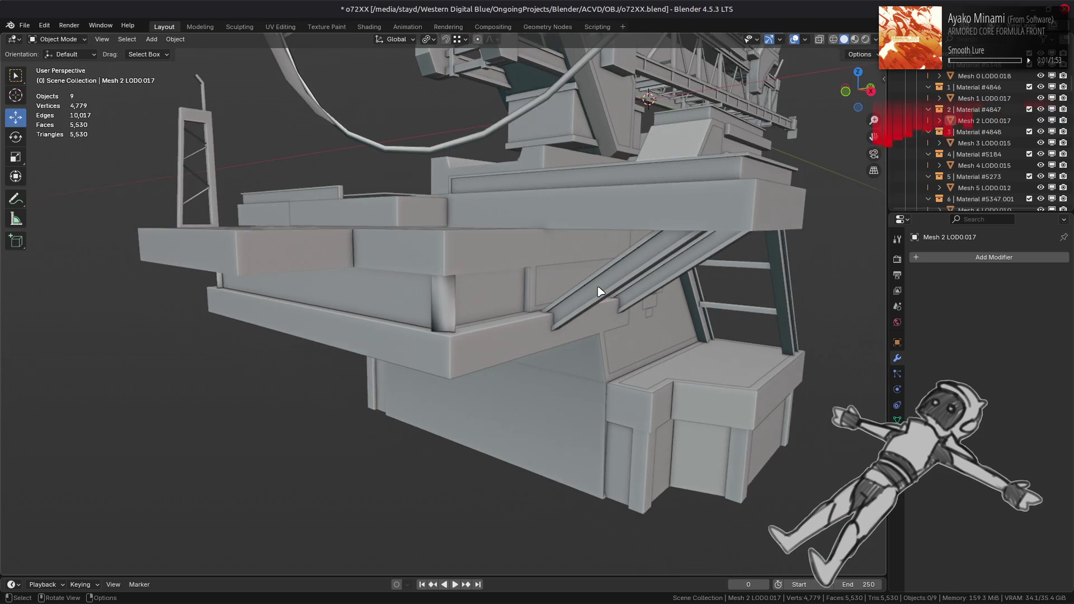
scroll(599, 292, down, 2)
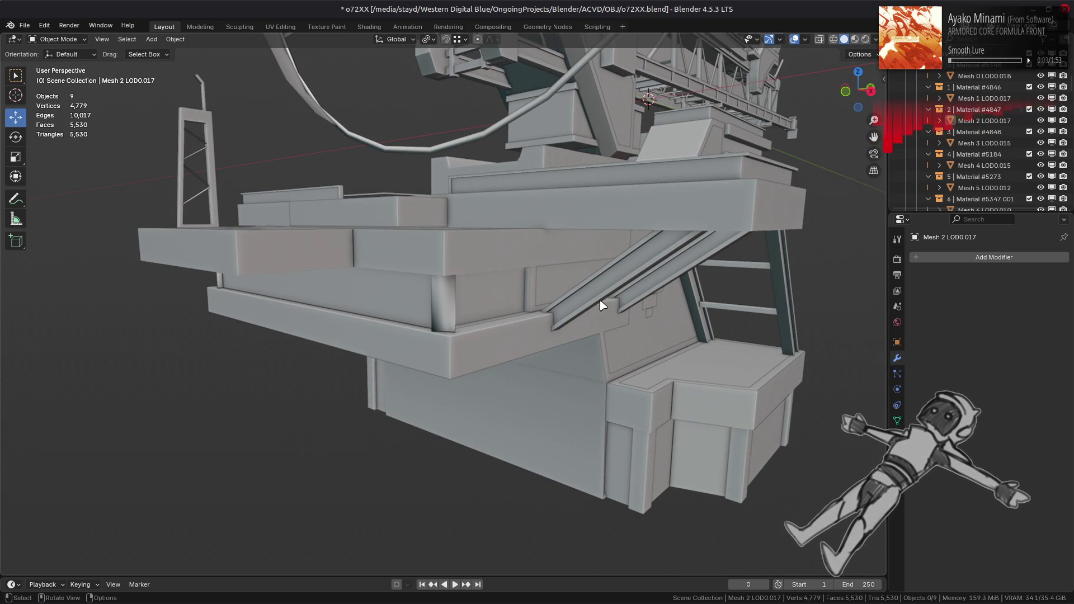
middle_drag(599, 307, 656, 326)
scroll(655, 326, up, 5)
scroll(655, 341, down, 3)
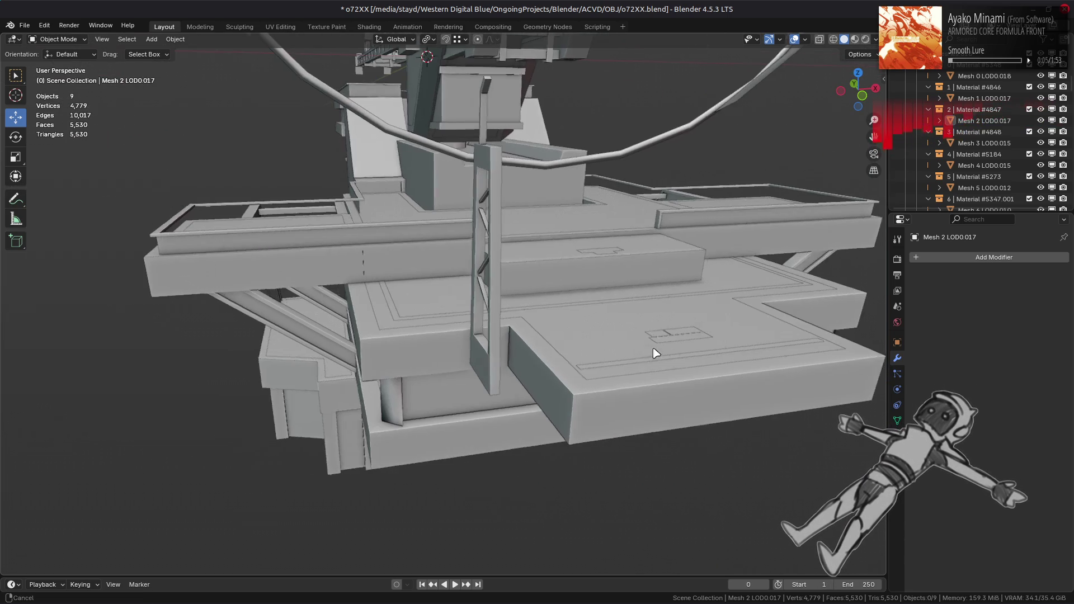
scroll(392, 342, up, 4)
middle_drag(374, 335, 458, 314)
click(550, 443)
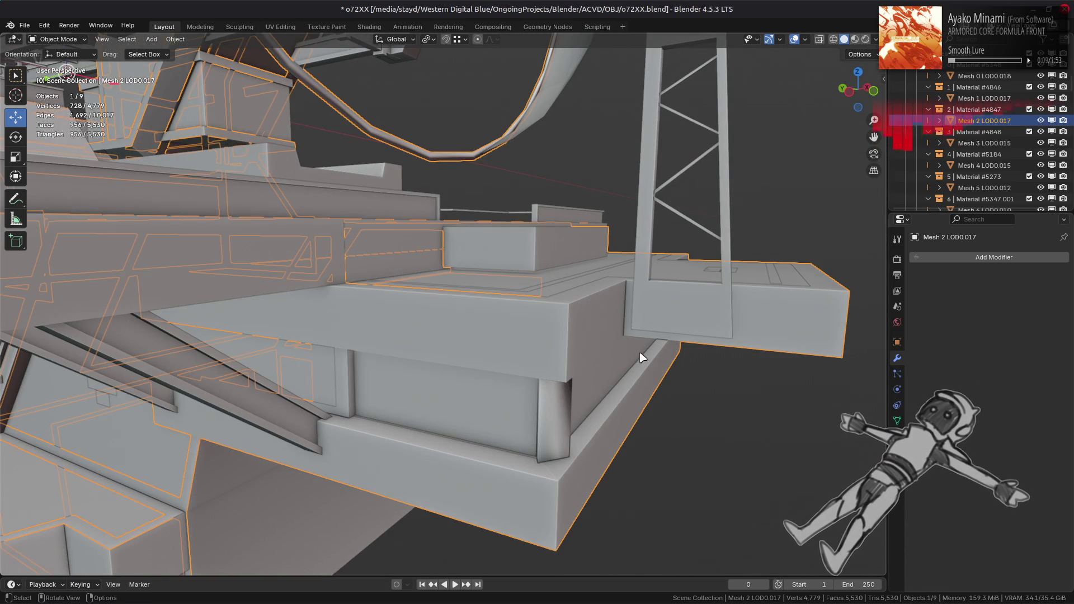
- Add a Weighted Normal modifier with Corner Angle weighting to the deck
click(965, 259)
mouse_move(965, 261)
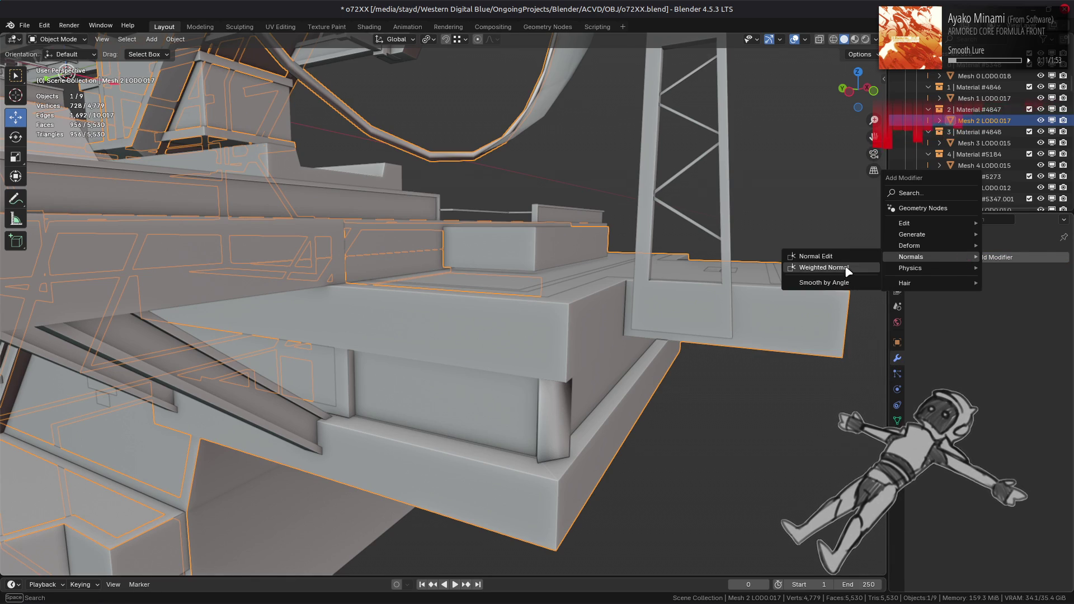
click(808, 268)
click(1007, 318)
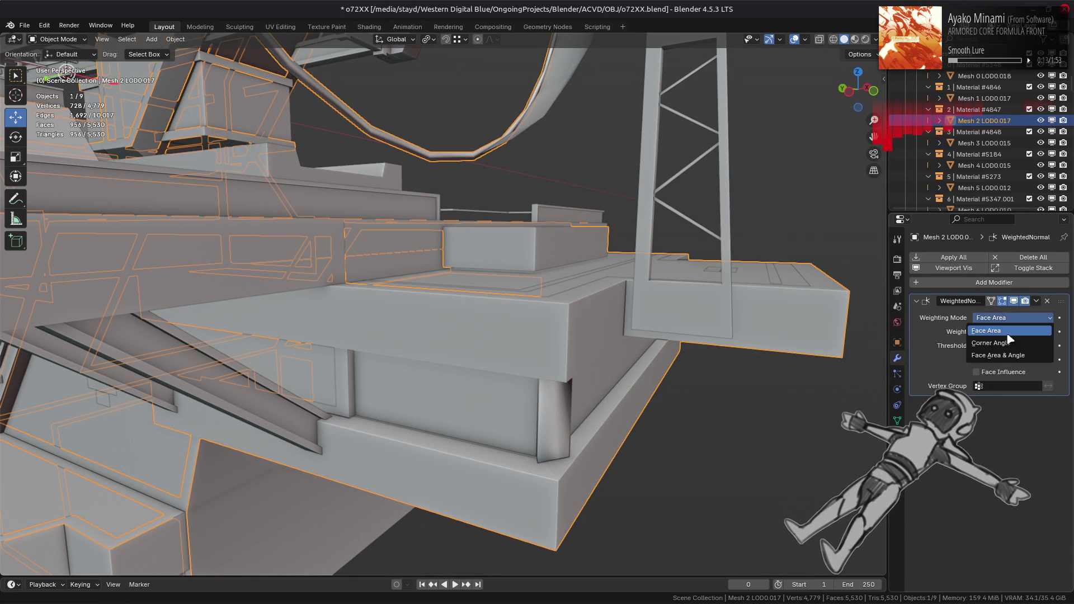
click(1001, 330)
- Try Face Area & Angle weighting on the deck, then revert to Corner Angle
middle_drag(788, 371, 803, 337)
click(1007, 318)
click(1007, 356)
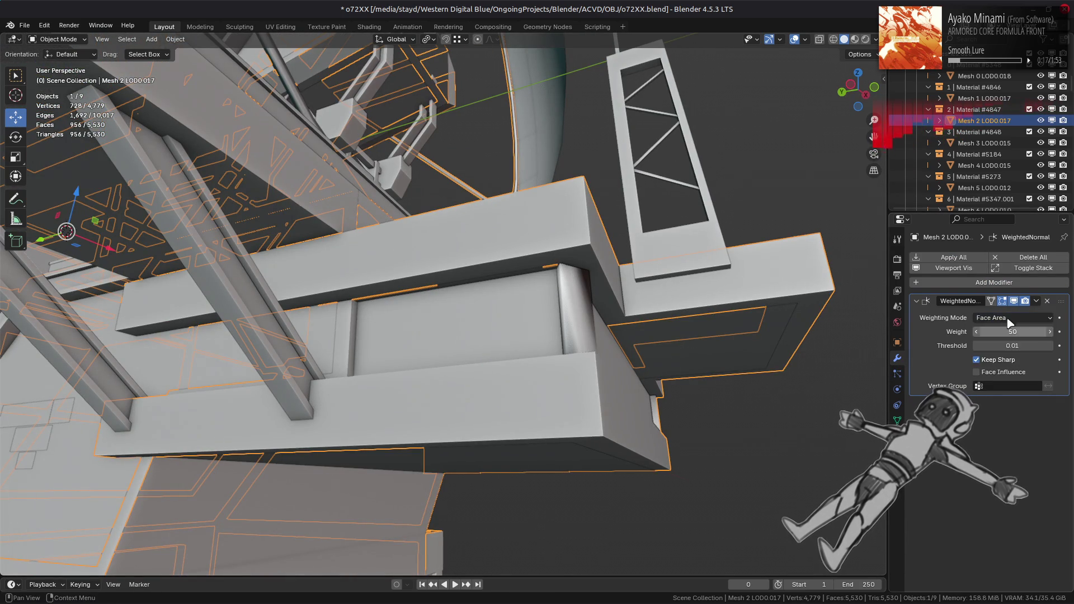
click(1004, 318)
click(1001, 342)
- Preview the deck textured from above, then return to solid shading
click(854, 39)
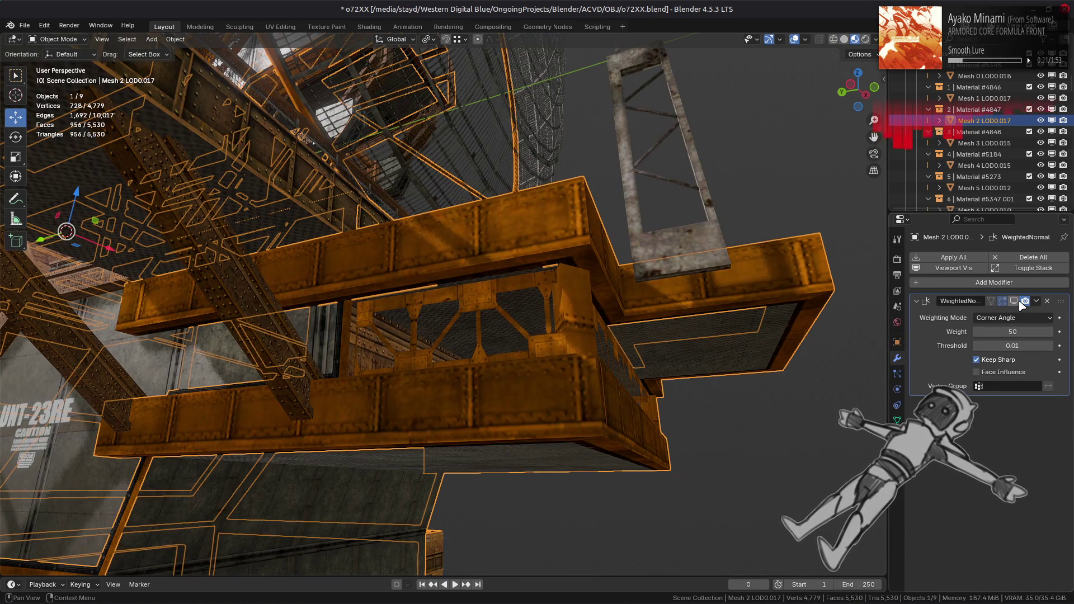
middle_drag(727, 184, 730, 284)
click(844, 39)
scroll(635, 203, down, 5)
mouse_move(636, 204)
middle_down()
mouse_move(546, 233)
mouse_move(299, 253)
mouse_move(434, 244)
mouse_move(473, 311)
middle_up()
- Select Mesh 7 LOD0.008 and briefly inspect its geometry in Edit Mode
key(alt+a)
scroll(298, 254, up, 4)
middle_drag(427, 351, 480, 300)
scroll(480, 303, up, 5)
middle_drag(567, 465, 491, 348)
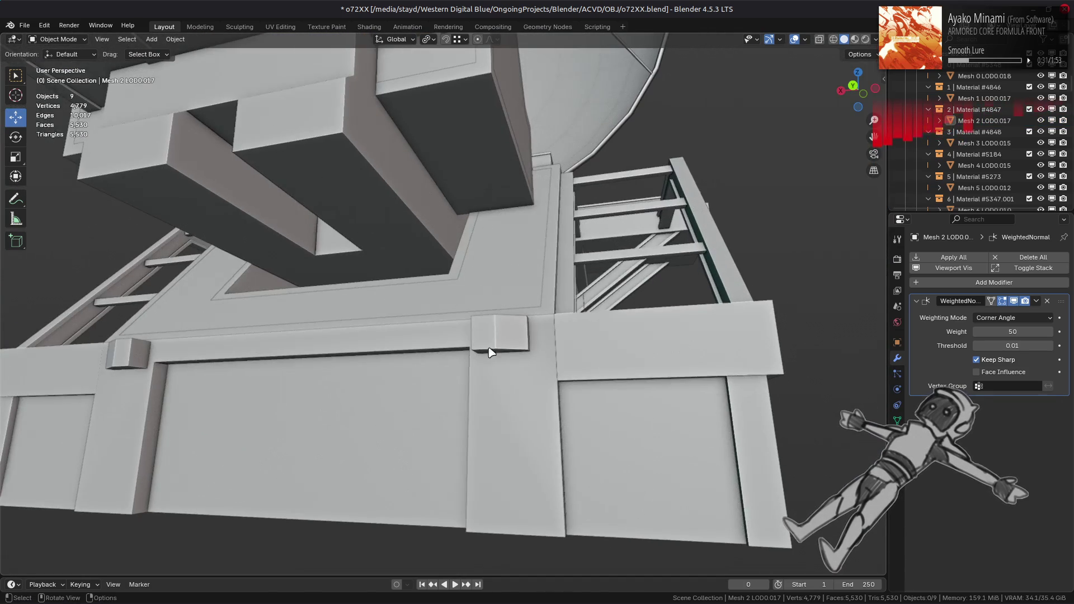
click(492, 348)
key(Tab)
mouse_move(373, 355)
middle_down()
mouse_move(385, 339)
mouse_move(453, 342)
mouse_move(562, 162)
mouse_move(558, 179)
middle_up()
scroll(453, 343, up, 2)
scroll(453, 342, down, 3)
scroll(562, 162, down, 3)
key(Tab)
- Toggle Mesh 2 LOD0.017's Weighted Normal viewport display to compare, leaving it enabled
click(562, 162)
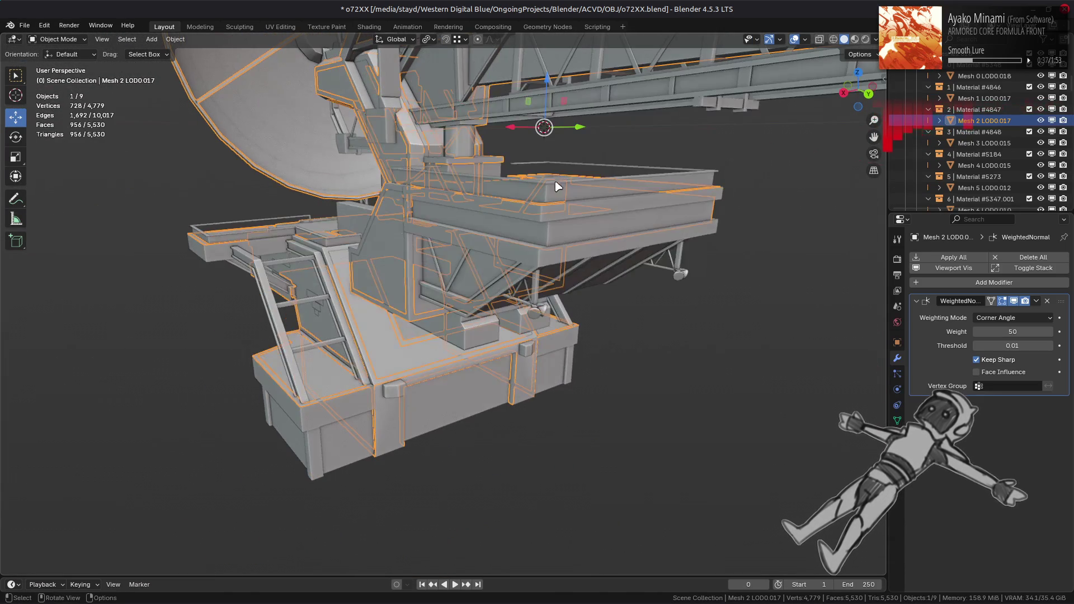
click(1014, 302)
click(1014, 302)
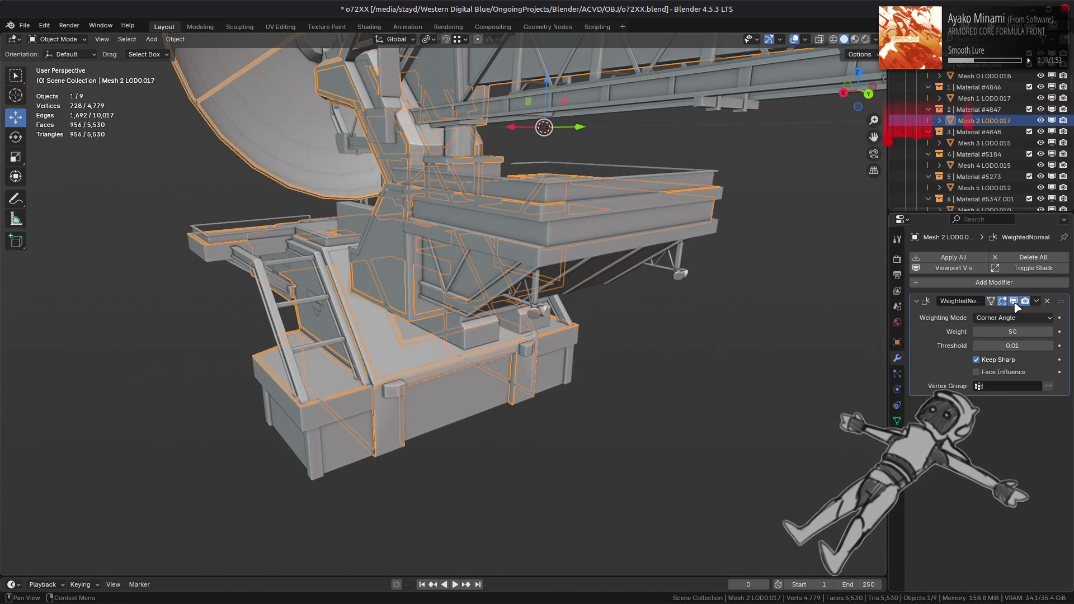
click(1013, 302)
click(1014, 302)
click(1014, 302)
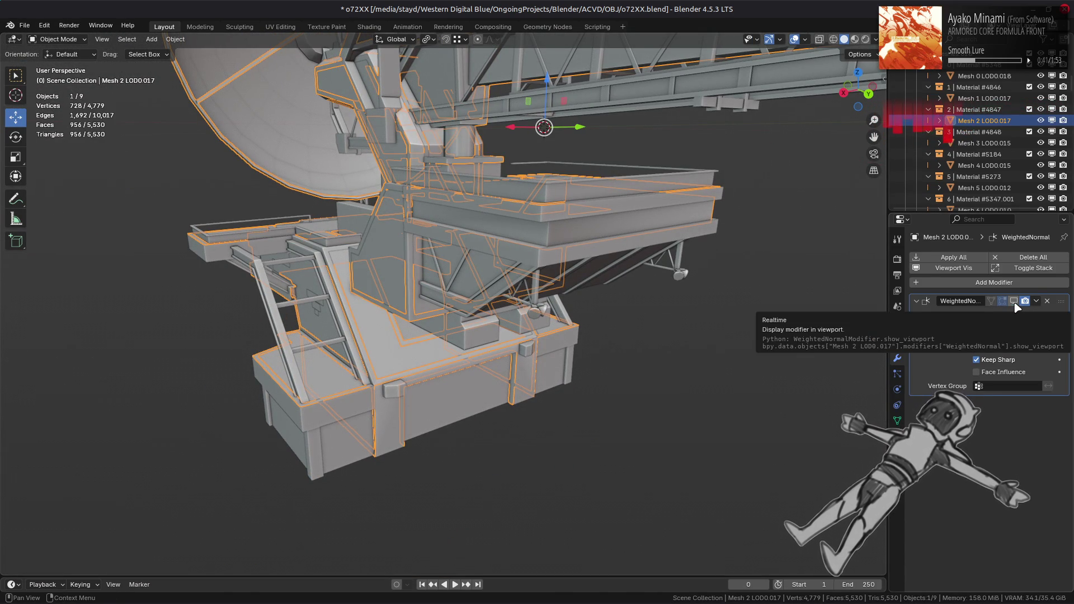
click(1014, 302)
mouse_move(627, 291)
middle_down()
mouse_move(692, 331)
mouse_move(618, 336)
mouse_move(632, 344)
middle_up()
- Inspect the octagonal disc by the dish, deselect everything, and switch to the browser's code screenshot
key(alt+a)
click(381, 160)
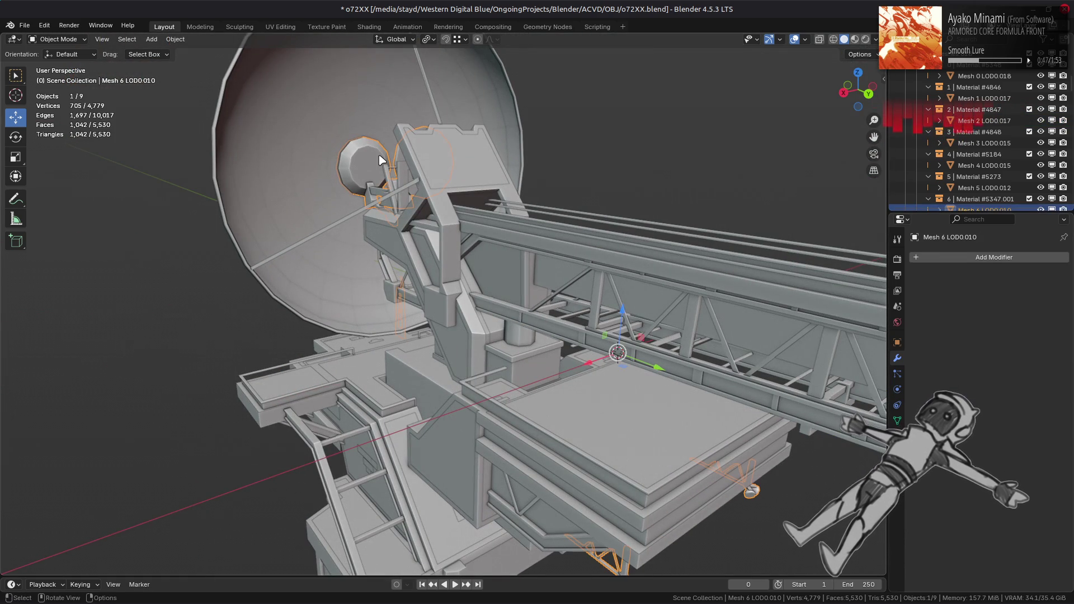
scroll(380, 160, down, 8)
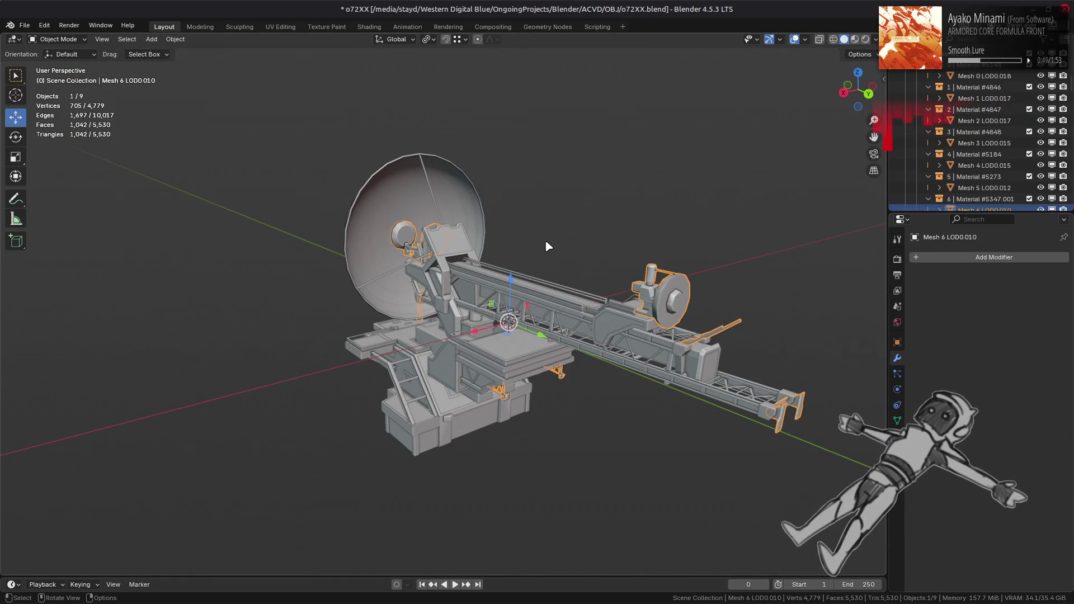
mouse_move(548, 246)
middle_down()
mouse_move(509, 246)
mouse_move(561, 270)
mouse_move(535, 270)
mouse_move(550, 233)
mouse_move(621, 263)
middle_up()
key(alt+a)
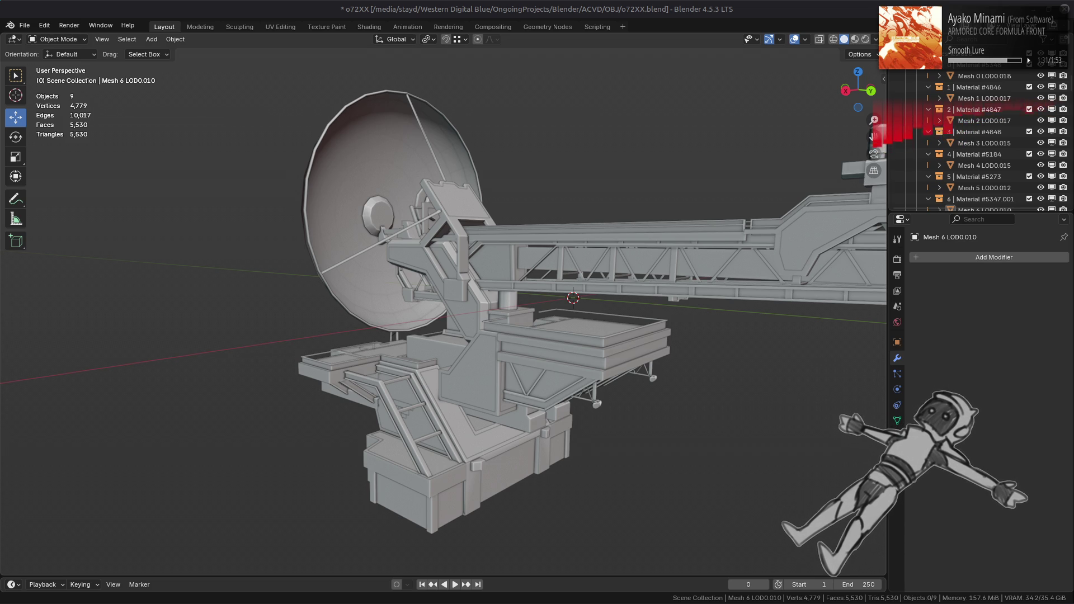
key(alt+Tab)
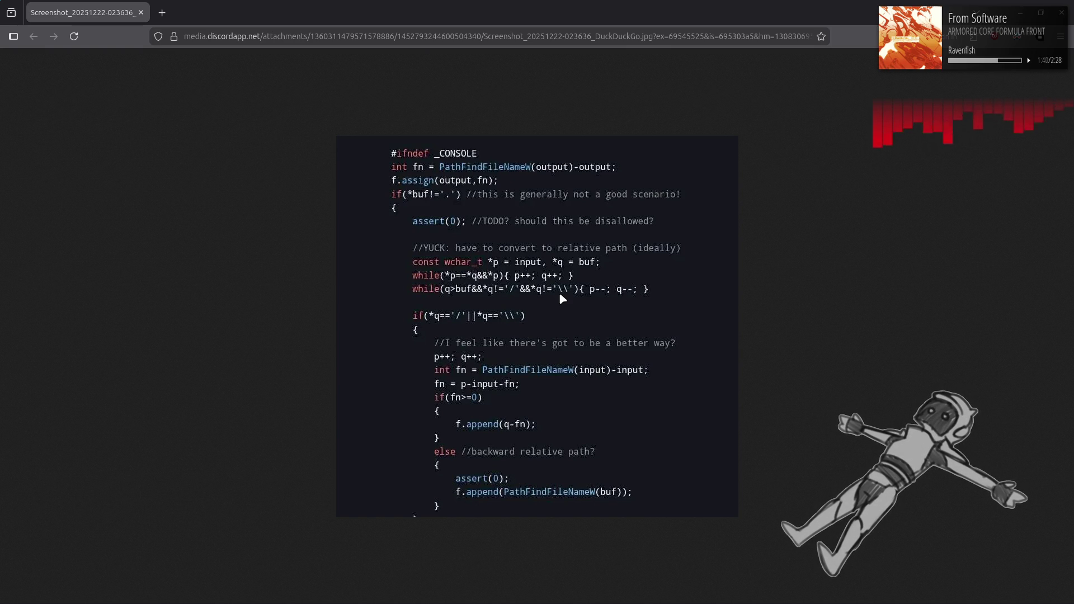
key(alt+Tab)
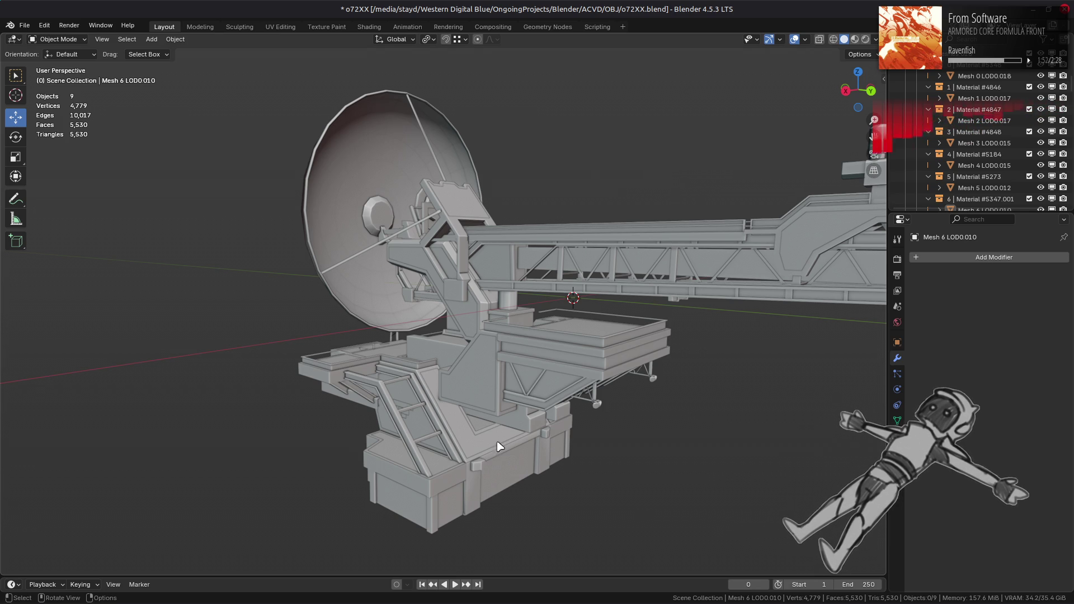
- Give Mesh 0 LOD0.018 a Weighted Normal modifier with Keep Sharp and Corner Angle weighting
click(475, 474)
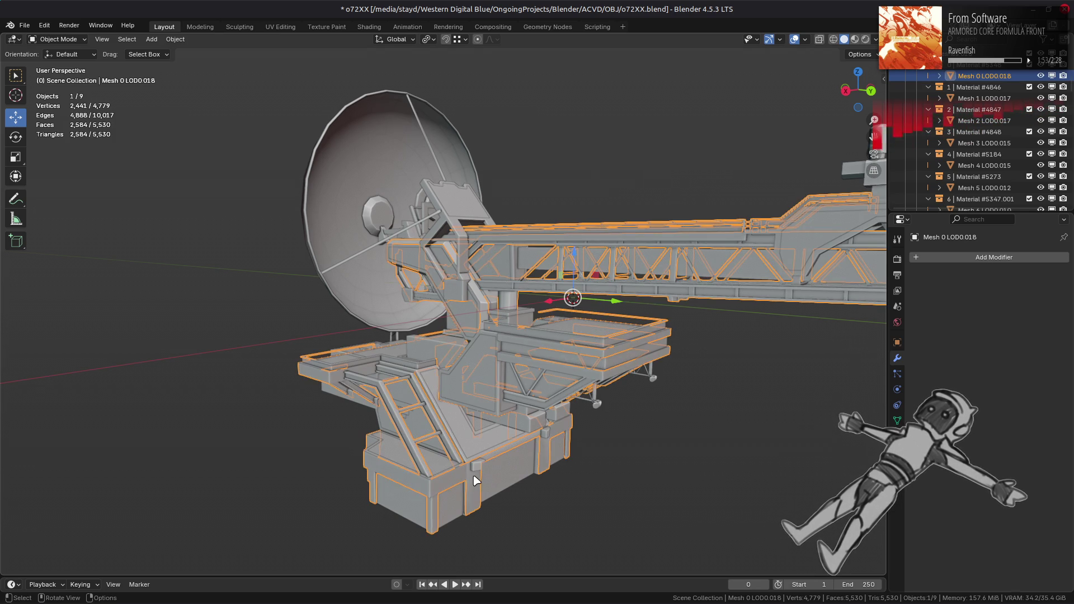
click(993, 257)
mouse_move(929, 256)
click(850, 268)
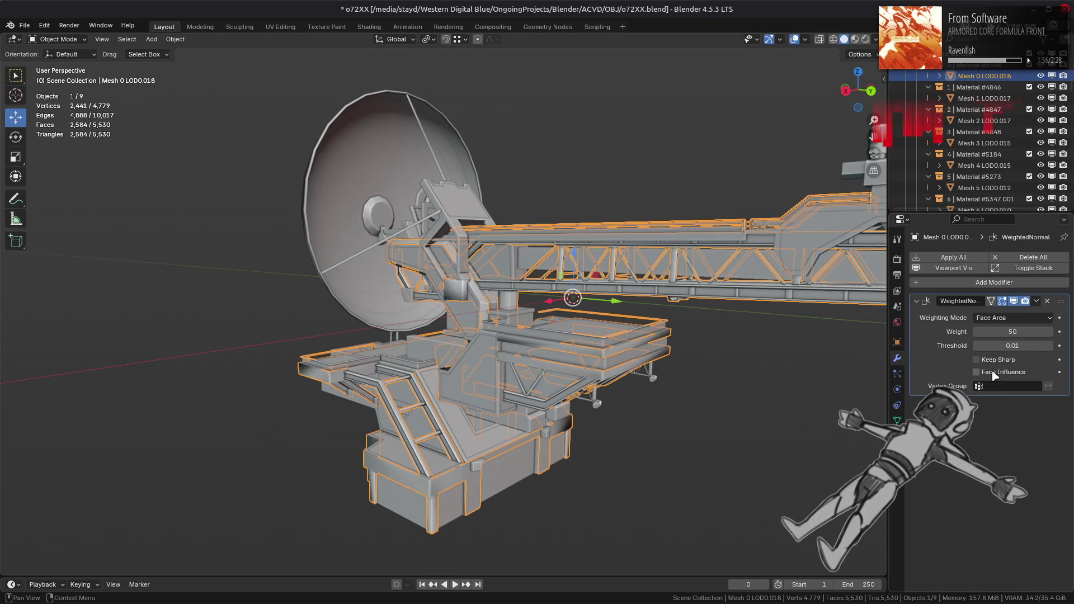
click(977, 360)
click(1013, 317)
click(1001, 335)
- Orbit toward the underside and open the Mesh 2 LOD0.017 wall piece in Edit Mode
click(788, 403)
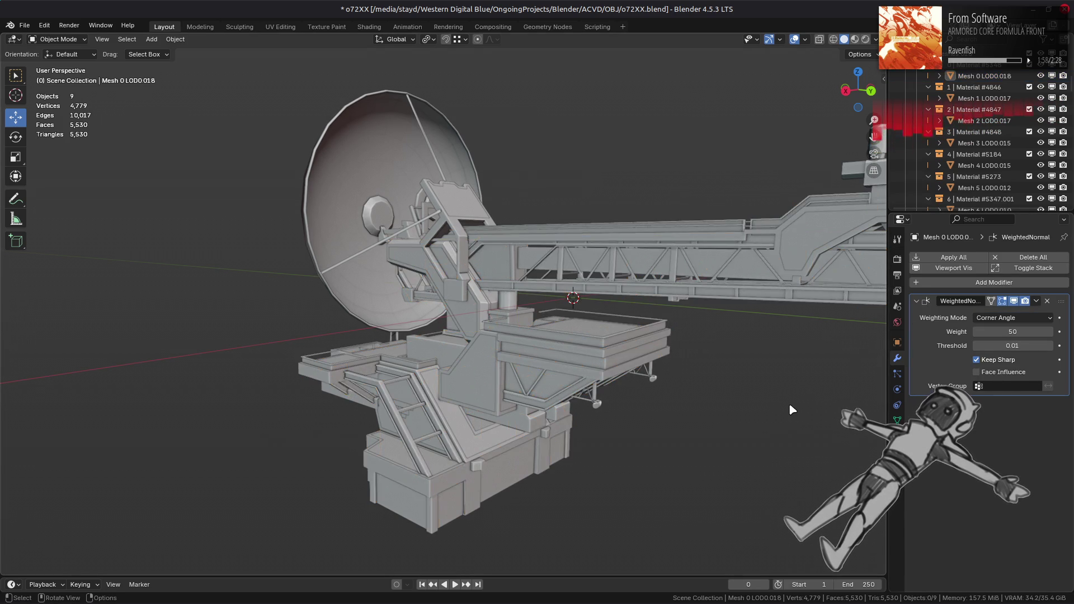
scroll(788, 403, up, 4)
mouse_move(709, 448)
middle_down()
mouse_move(586, 440)
mouse_move(489, 273)
mouse_move(489, 290)
mouse_move(512, 271)
mouse_move(522, 306)
mouse_move(537, 311)
mouse_move(506, 295)
mouse_move(544, 369)
mouse_move(591, 376)
mouse_move(476, 348)
mouse_move(528, 342)
middle_up()
scroll(489, 290, up, 5)
scroll(518, 300, down, 3)
click(543, 370)
key(Tab)
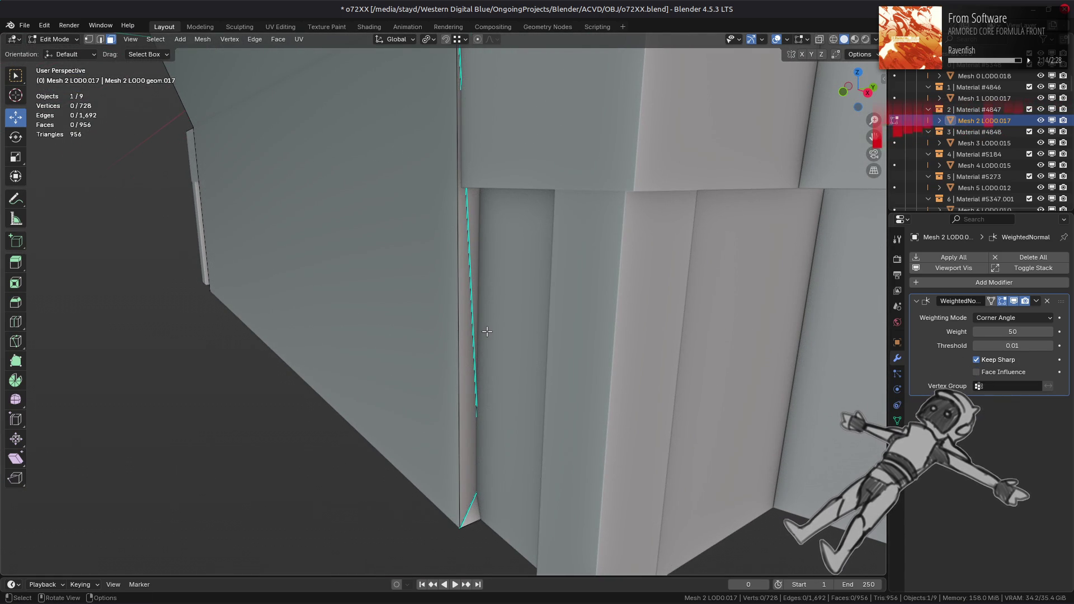
key(Tab)
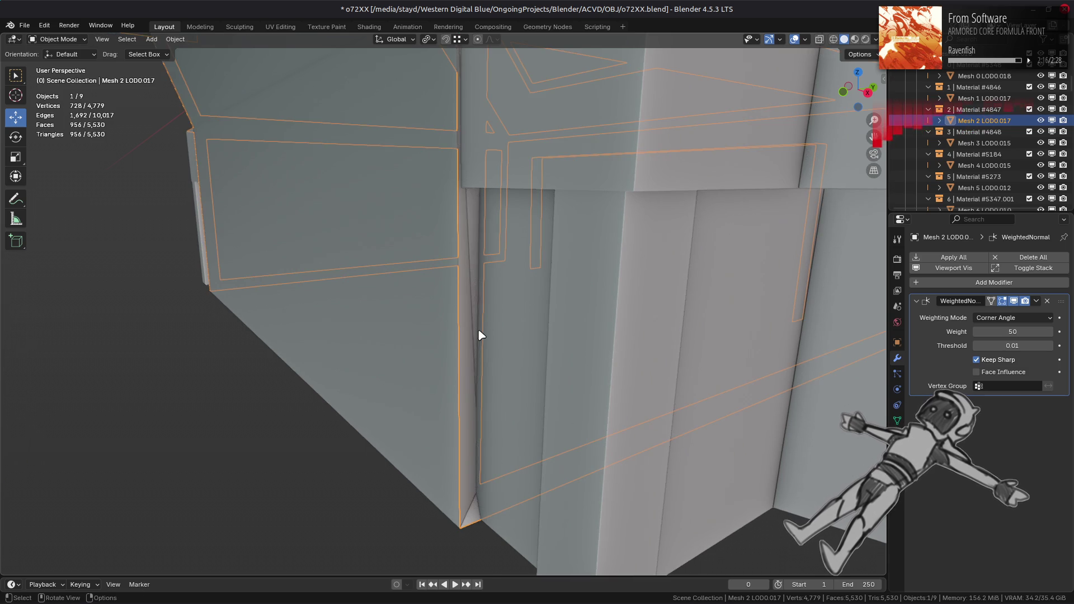
key(shift+h)
scroll(478, 333, down, 3)
key(Tab)
mouse_move(479, 325)
middle_down()
mouse_move(492, 328)
mouse_move(427, 319)
mouse_move(415, 333)
middle_up()
click(343, 333)
key(ctrl+l)
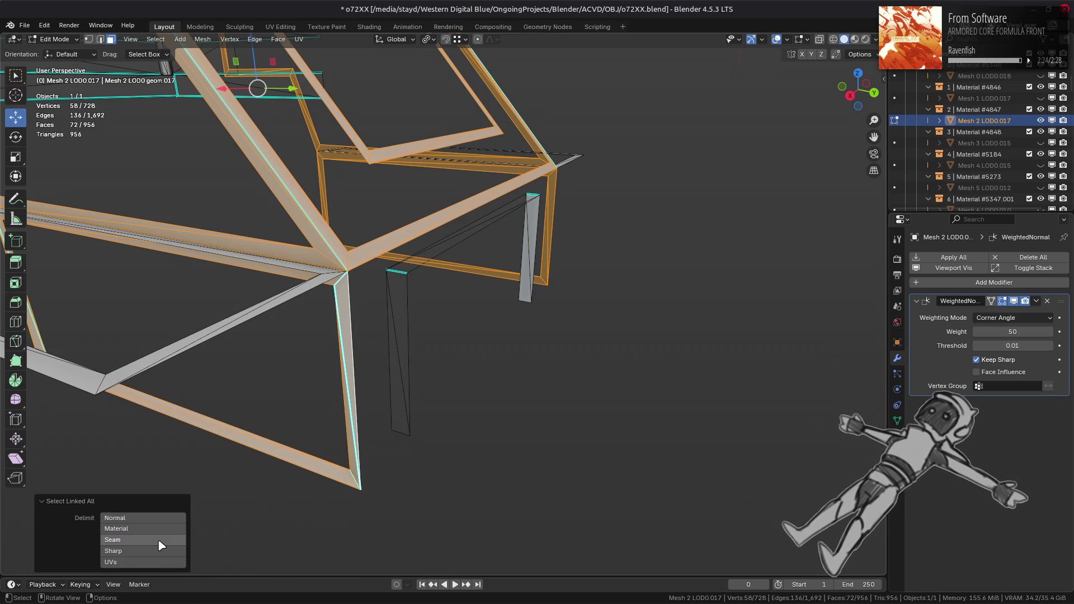
key(shift+h)
mouse_move(457, 390)
middle_down()
mouse_move(582, 378)
mouse_move(604, 363)
mouse_move(450, 475)
mouse_move(531, 401)
mouse_move(412, 379)
mouse_move(436, 271)
mouse_move(479, 366)
mouse_move(616, 398)
middle_up()
key(2)
key(alt+a)
click(631, 389)
middle_drag(354, 332, 355, 346)
shift+click(193, 369)
middle_drag(193, 369, 520, 364)
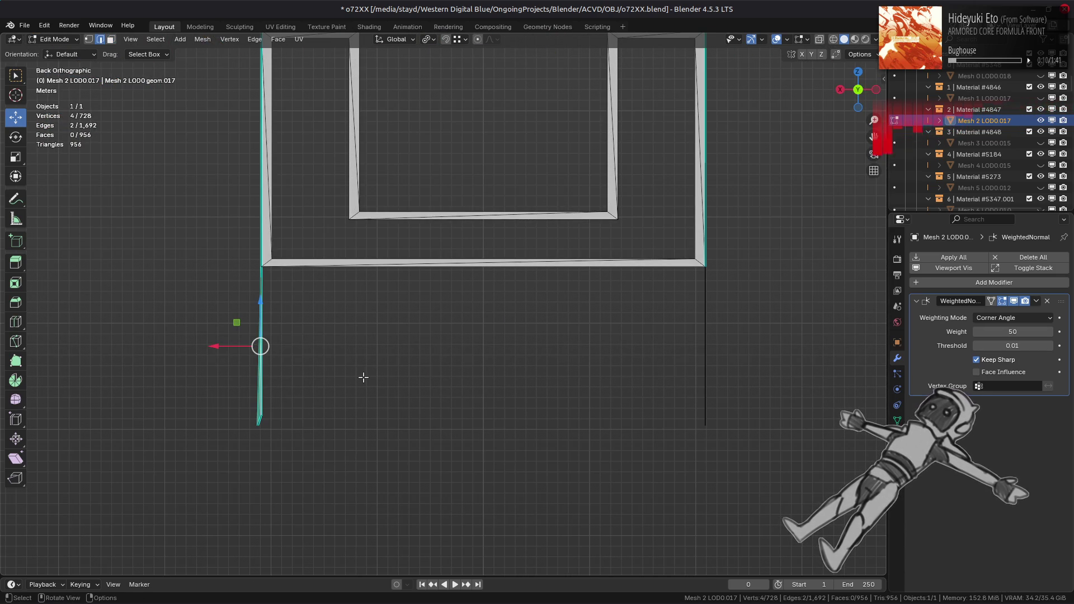
scroll(201, 408, up, 4)
mouse_move(459, 391)
shift+middle_down()
mouse_move(364, 314)
mouse_move(476, 329)
shift+middle_up()
scroll(357, 117, down, 10)
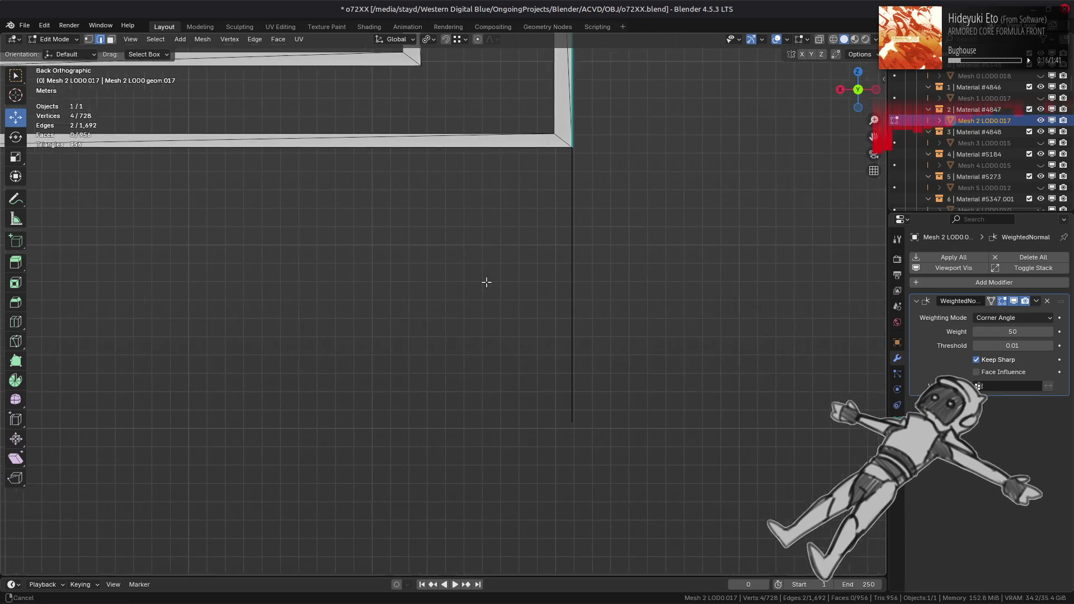
key(alt+h)
mouse_move(242, 292)
middle_down()
mouse_move(241, 328)
mouse_move(447, 300)
middle_up()
scroll(441, 305, up, 2)
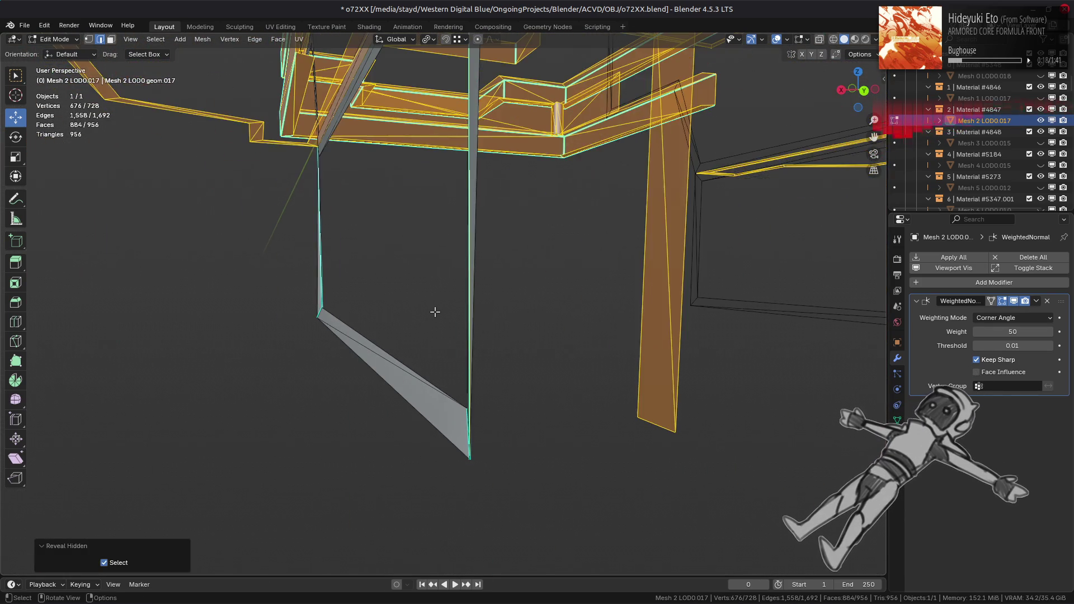
key(alt+a)
key(Tab)
key(KP_Divide)
middle_drag(463, 316, 530, 329)
click(591, 318)
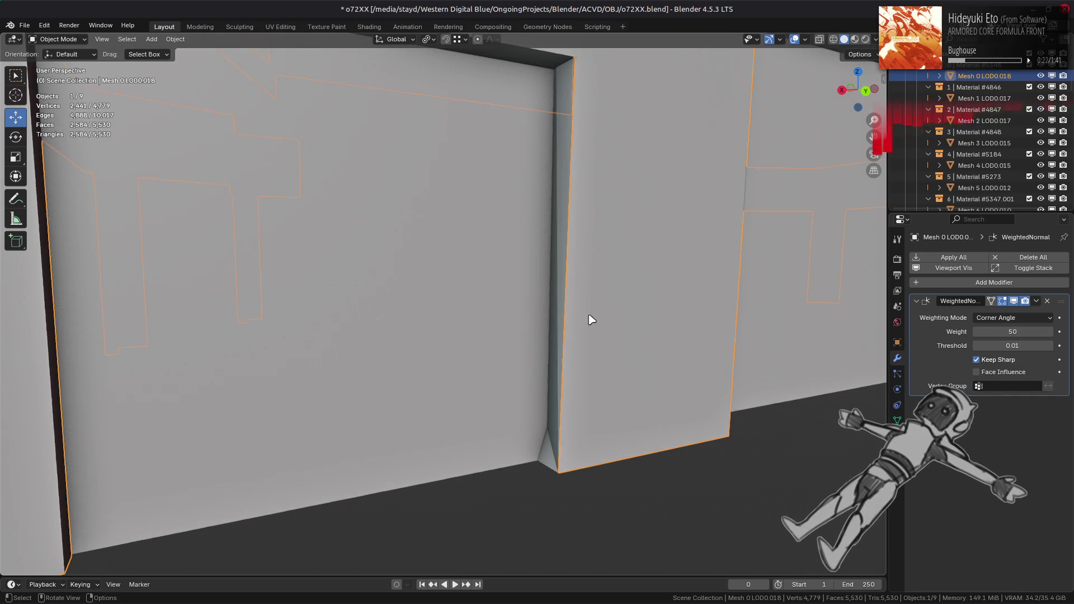
click(553, 360)
mouse_move(552, 361)
middle_down()
mouse_move(439, 317)
mouse_move(498, 364)
mouse_move(575, 364)
middle_up()
click(575, 364)
key(ctrl+KP_1)
scroll(579, 357, up, 2)
scroll(578, 357, up, 4)
shift+middle_drag(556, 307, 541, 292)
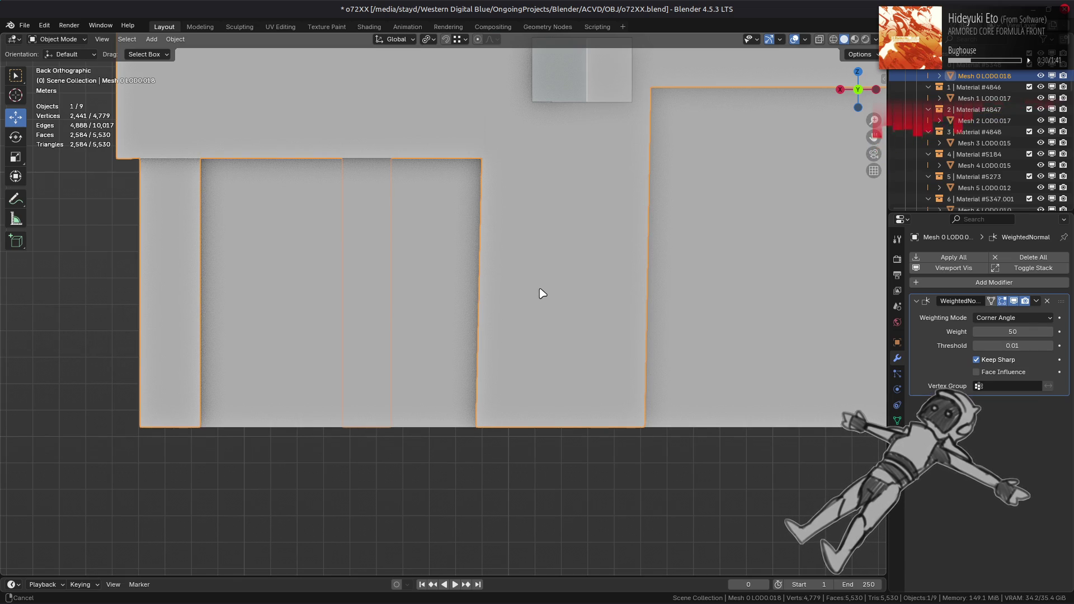
scroll(475, 403, down, 3)
mouse_move(652, 372)
shift+middle_down()
mouse_move(204, 354)
mouse_move(463, 309)
mouse_move(334, 352)
shift+middle_up()
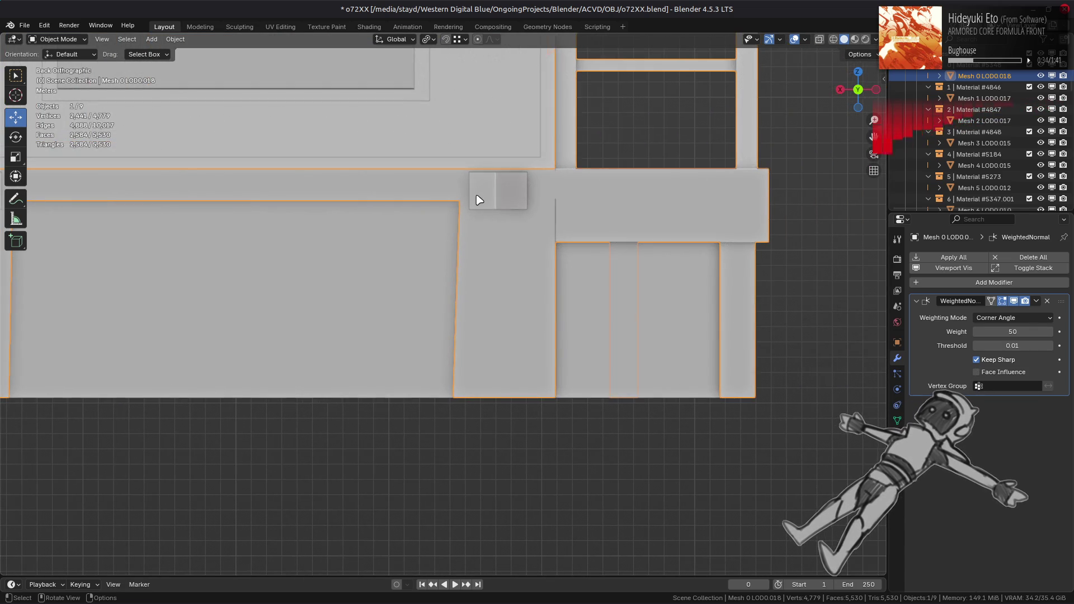
mouse_move(475, 241)
middle_down()
mouse_move(444, 257)
mouse_move(559, 223)
middle_up()
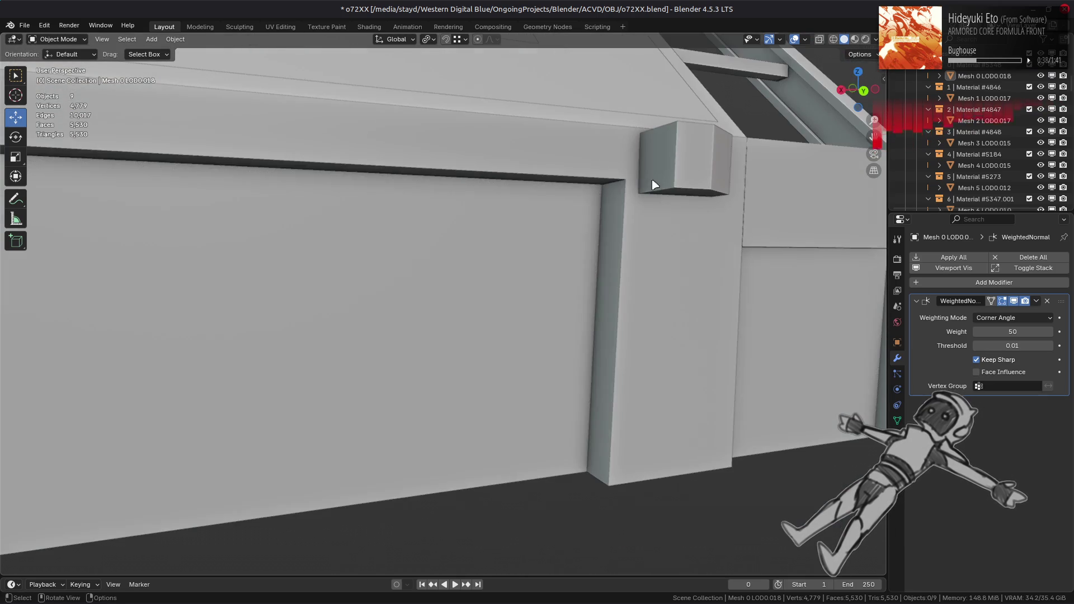
key(z)
scroll(527, 245, down, 3)
scroll(527, 244, up, 6)
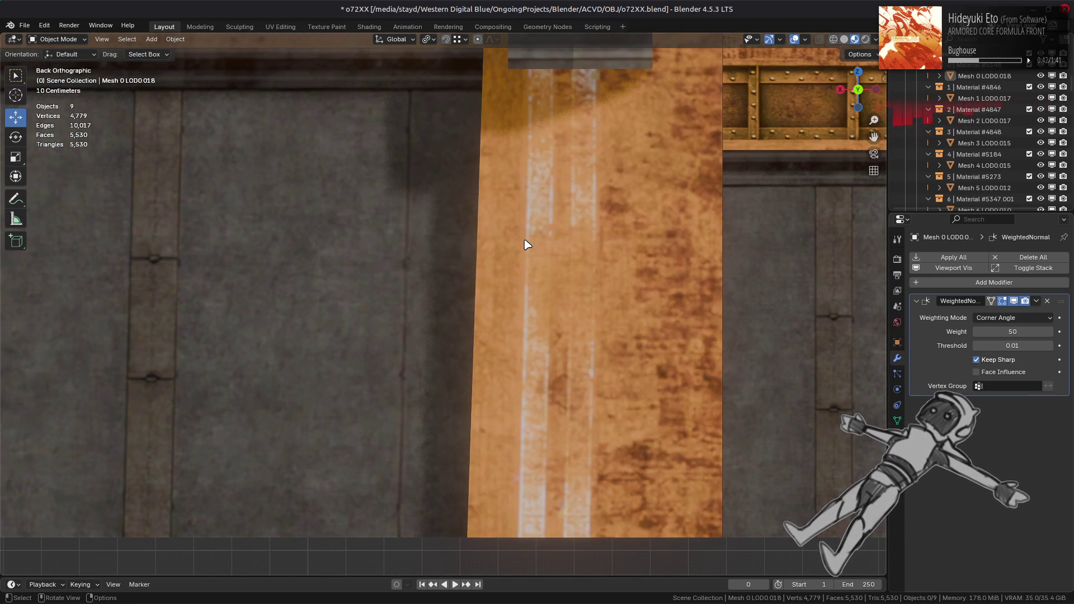
click(527, 245)
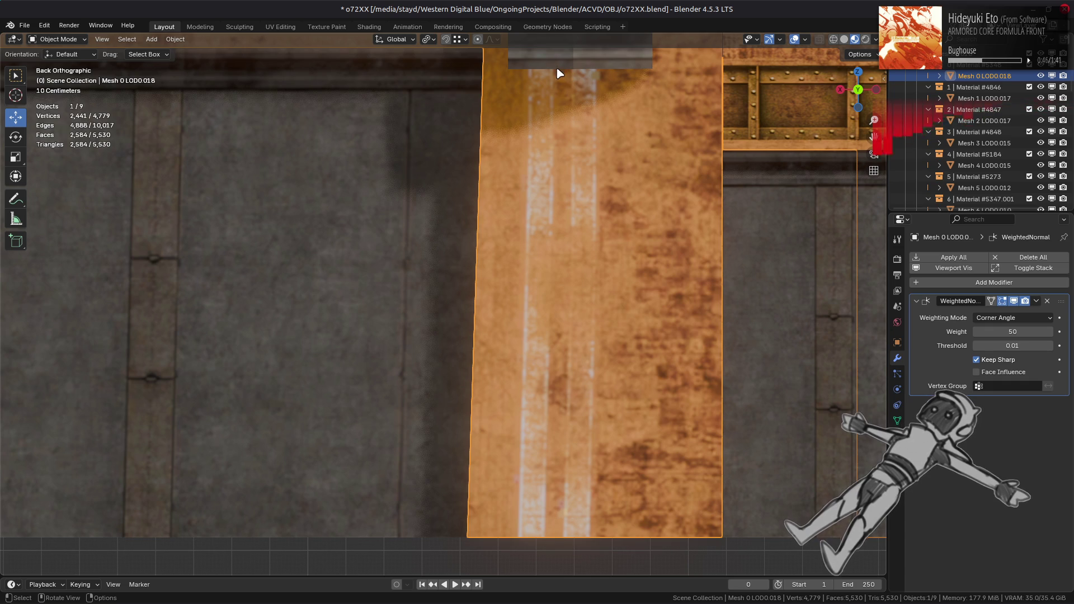
key(z)
scroll(395, 336, down, 3)
click(403, 336)
click(558, 325)
- Enter Edit Mode on the wall mesh with X-ray on and orbit toward the door frame
key(Tab)
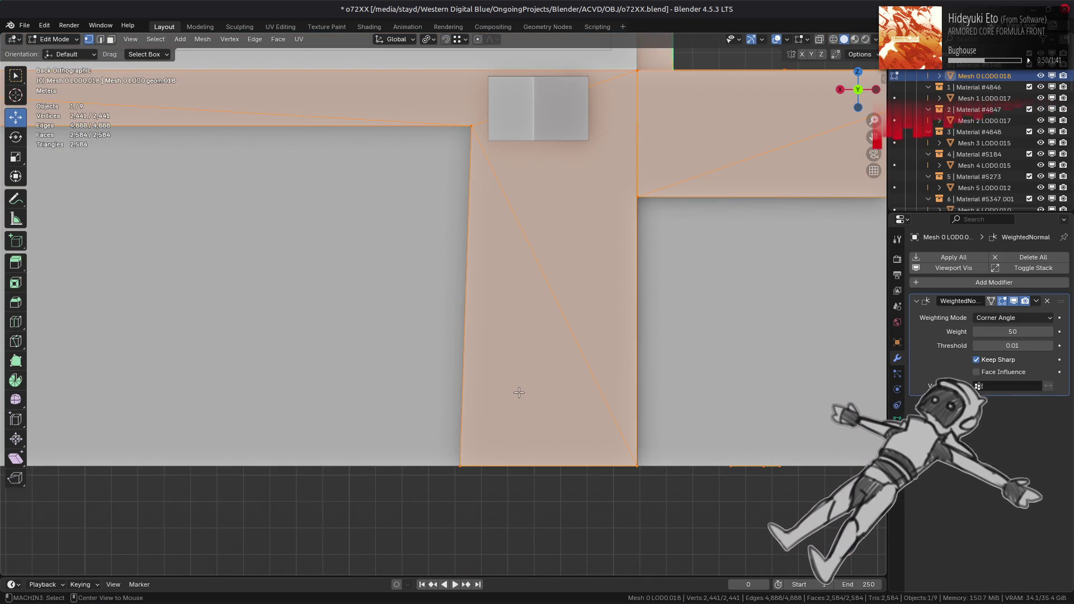
key(alt+z)
mouse_move(482, 440)
middle_down()
mouse_move(504, 446)
mouse_move(492, 441)
middle_up()
mouse_move(467, 357)
middle_down()
mouse_move(481, 347)
mouse_move(397, 343)
mouse_move(441, 342)
mouse_move(434, 401)
middle_up()
scroll(435, 401, up, 6)
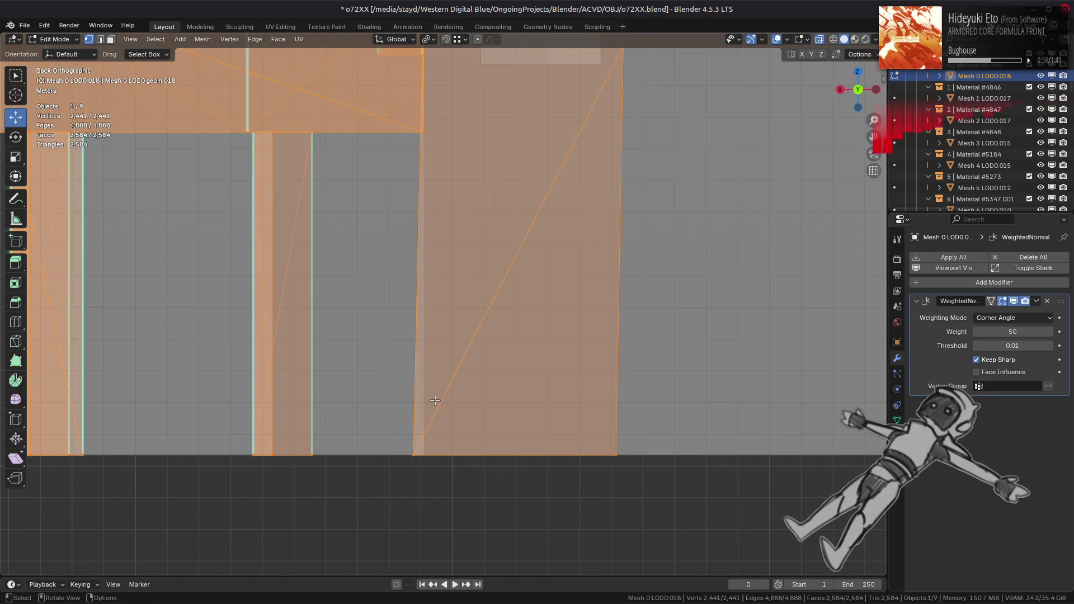
middle_drag(381, 431, 492, 439)
scroll(511, 440, up, 5)
- Add frame mesh Mesh 2 LOD0.017 and edit both meshes from a straight back view
key(alt+a)
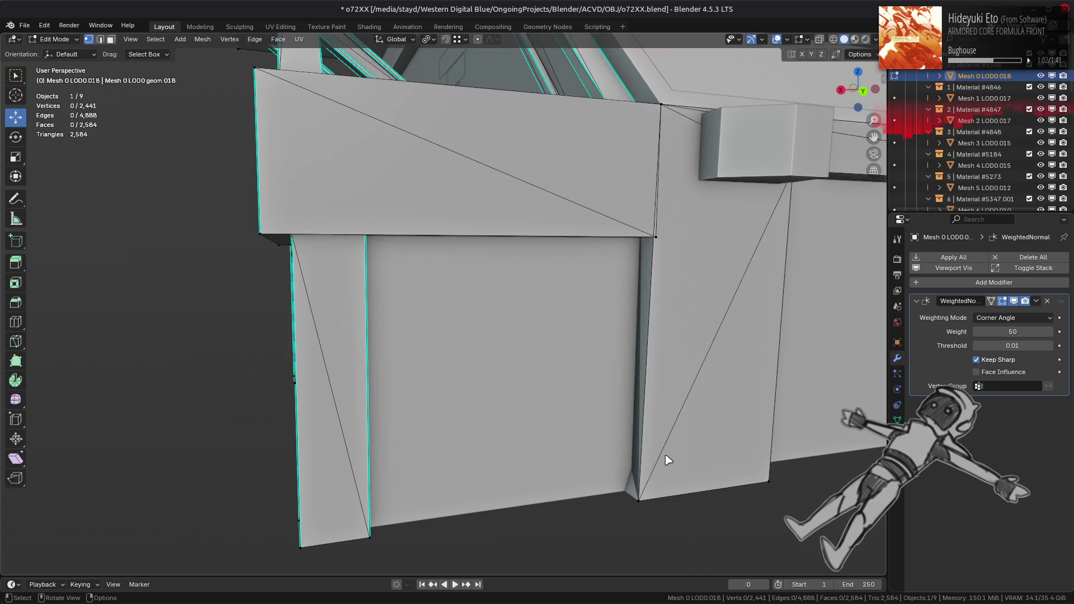
key(Tab)
shift+click(632, 481)
key(Tab)
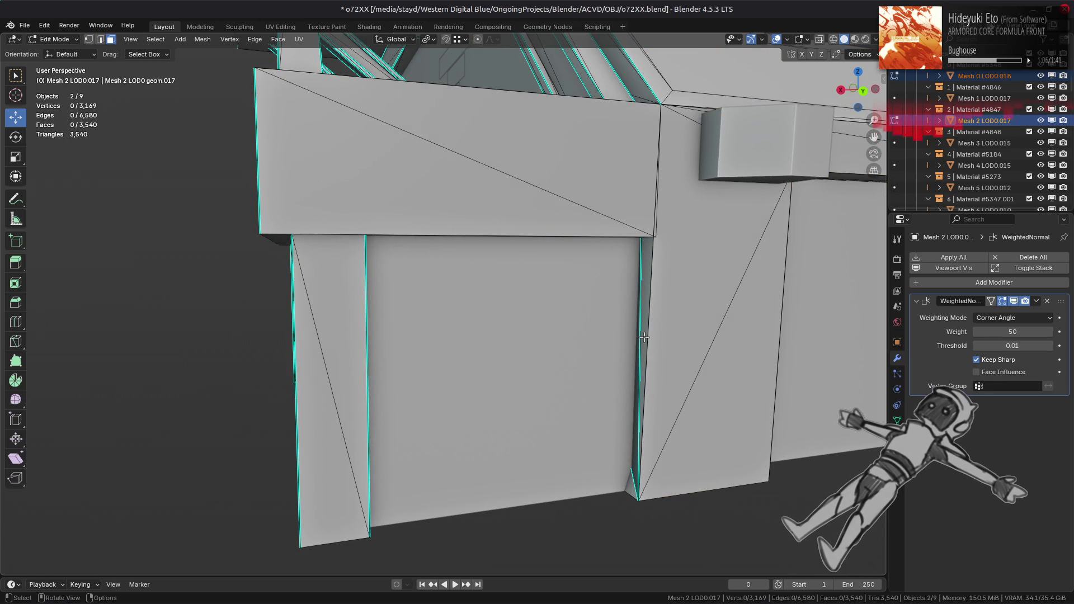
scroll(644, 337, down, 5)
mouse_move(616, 358)
alt+middle_down()
mouse_move(568, 384)
mouse_move(497, 368)
alt+middle_up()
scroll(496, 364, up, 8)
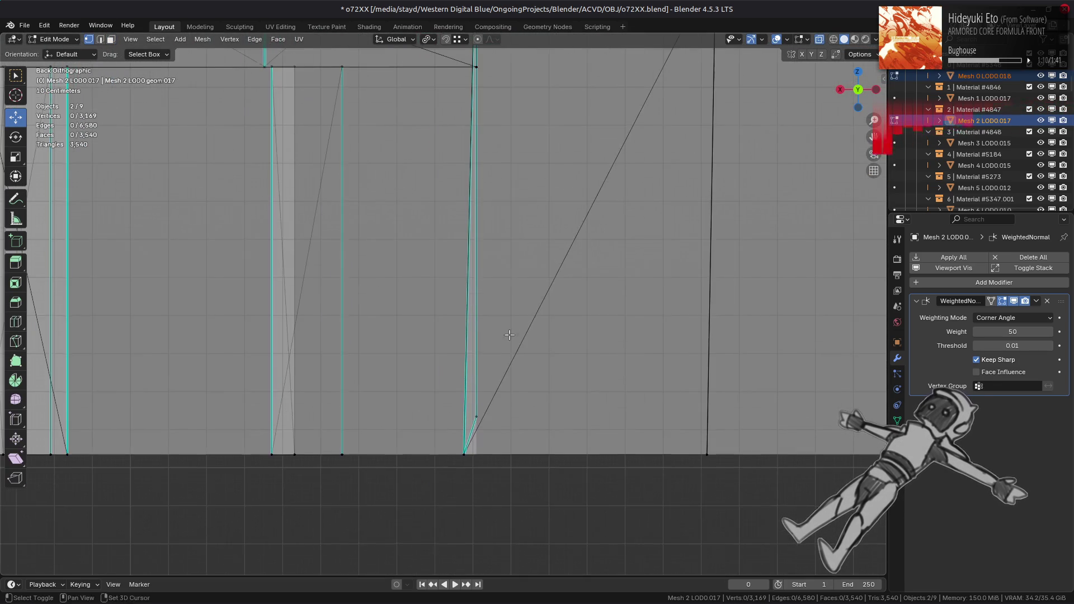
- Set the pivot point to Median Point and review snapping and active-tool transform options
click(434, 41)
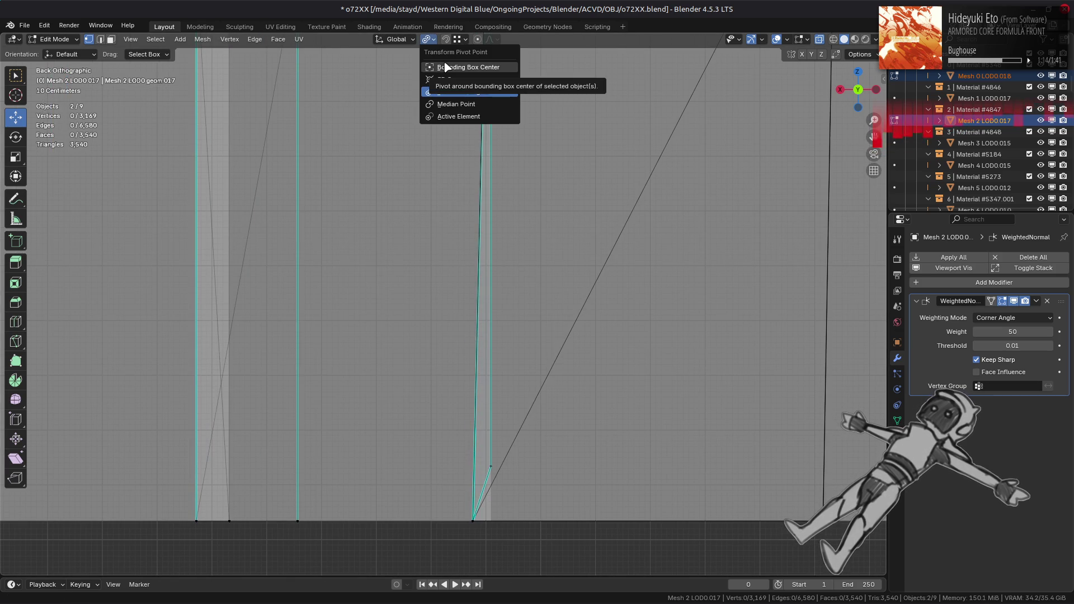
click(456, 104)
click(462, 40)
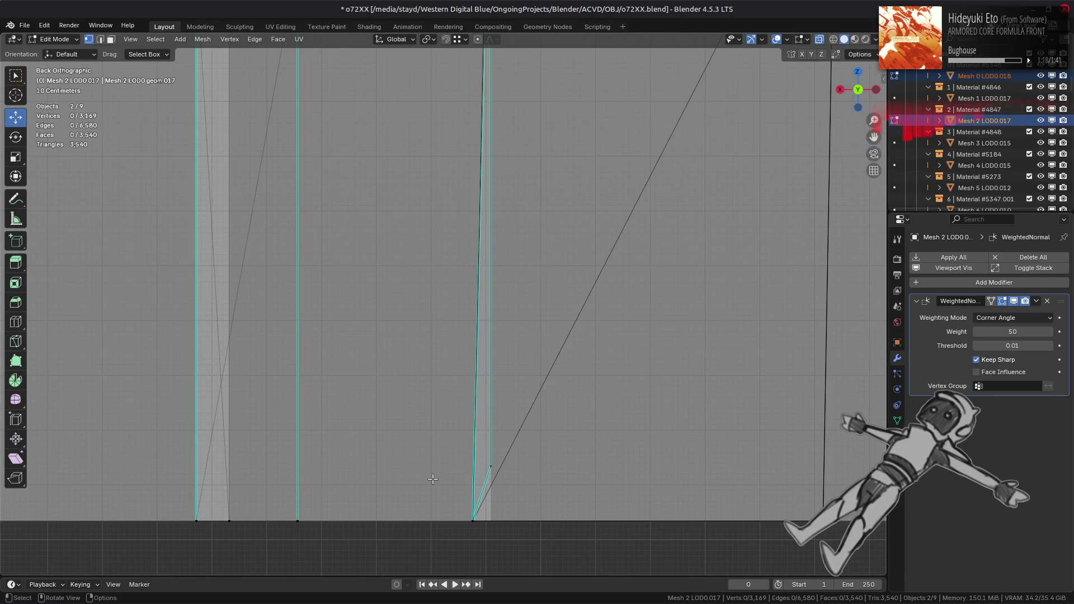
key(n)
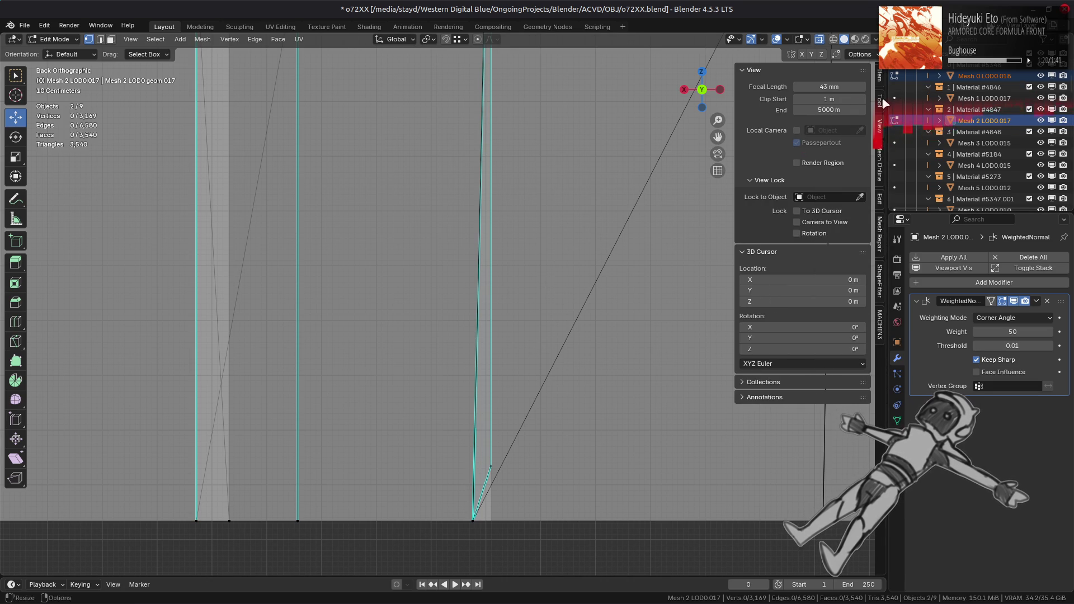
click(879, 101)
click(840, 134)
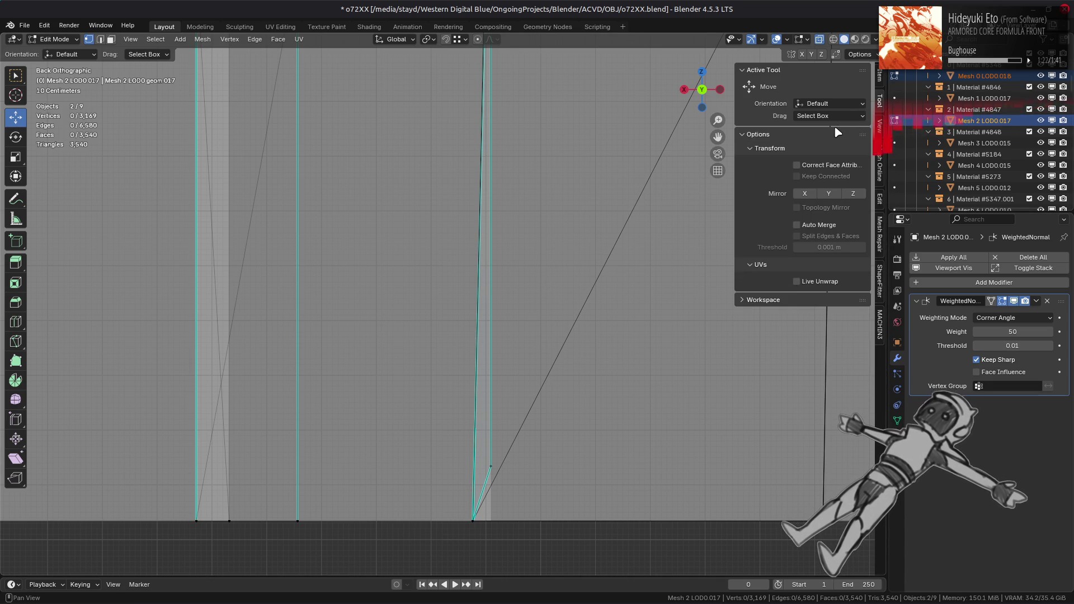
key(n)
- Move the frame's bottom vertex about -0.033 m along X, then orbit to inspect it
click(473, 520)
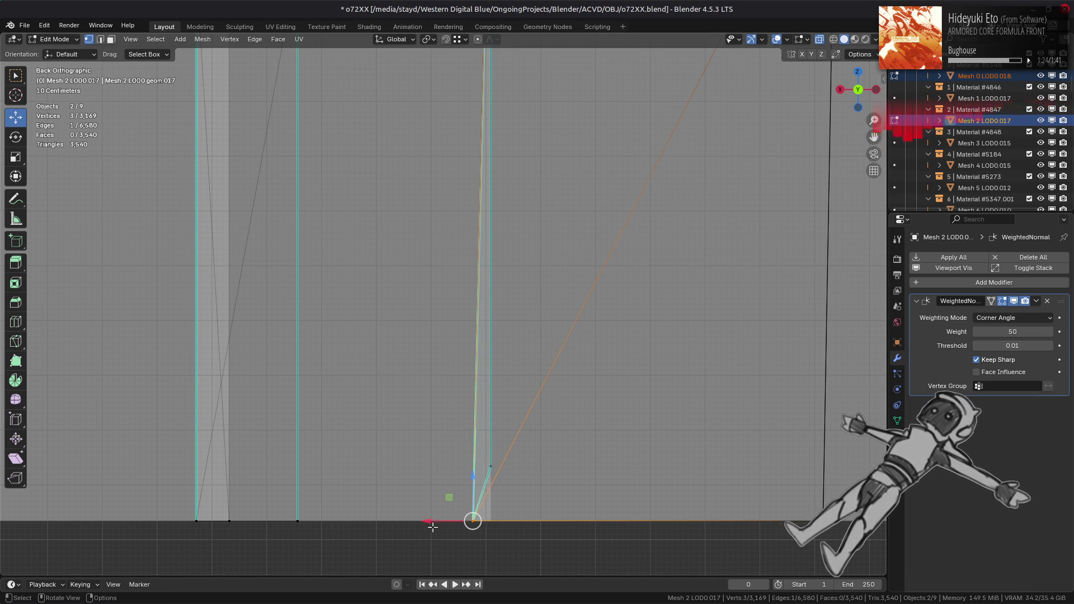
key(g)
key(x)
click(488, 466)
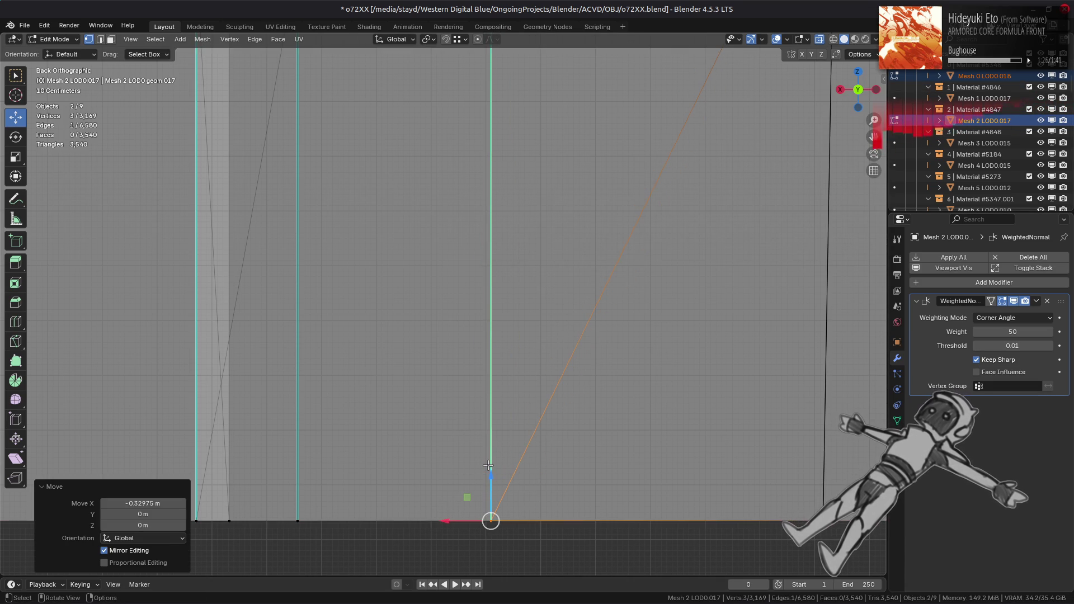
scroll(609, 310, down, 4)
mouse_move(830, 346)
shift+middle_down()
mouse_move(830, 471)
mouse_move(471, 400)
mouse_move(826, 403)
mouse_move(714, 456)
mouse_move(745, 456)
shift+middle_up()
middle_drag(344, 396, 496, 421)
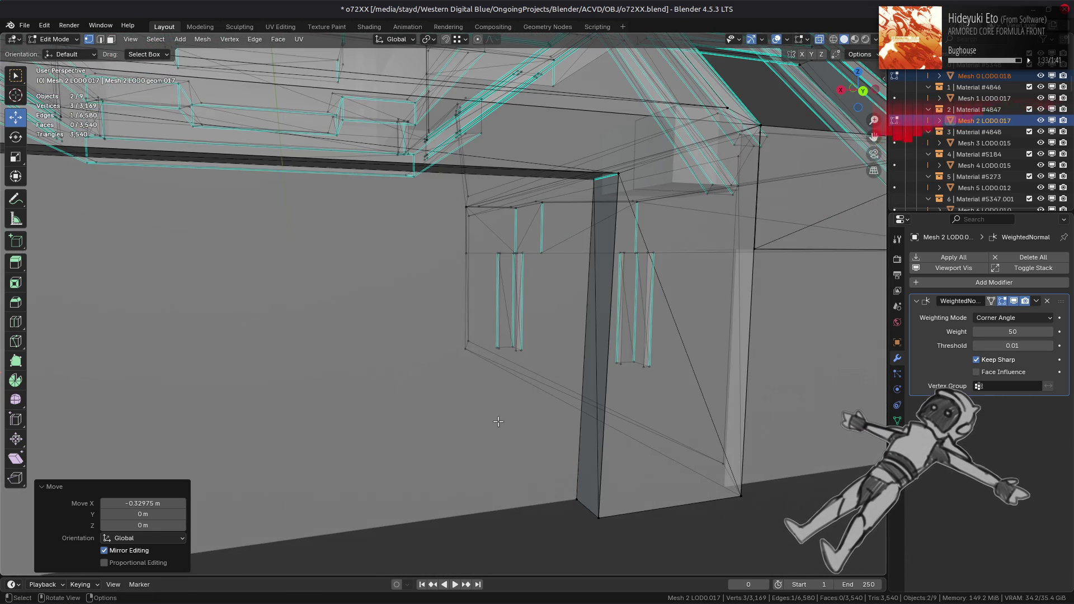
- Edit the wall and pillar objects together and select the wall's bottom vertex
key(Tab)
click(576, 467)
shift+click(583, 468)
key(Tab)
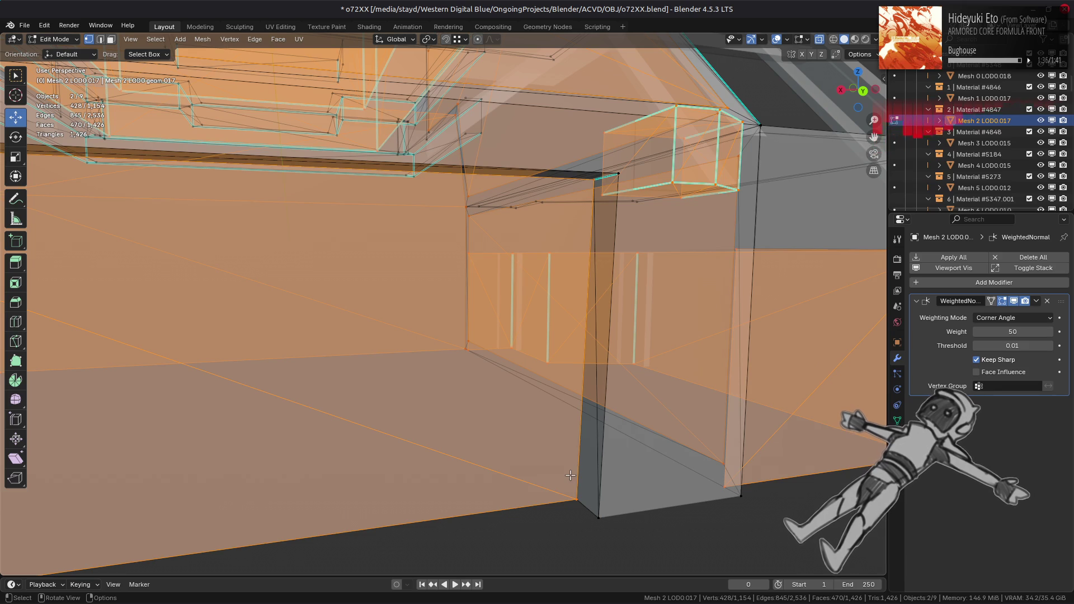
mouse_move(570, 475)
alt+middle_down()
mouse_move(437, 390)
mouse_move(488, 418)
alt+middle_up()
click(415, 363)
scroll(488, 417, up, 4)
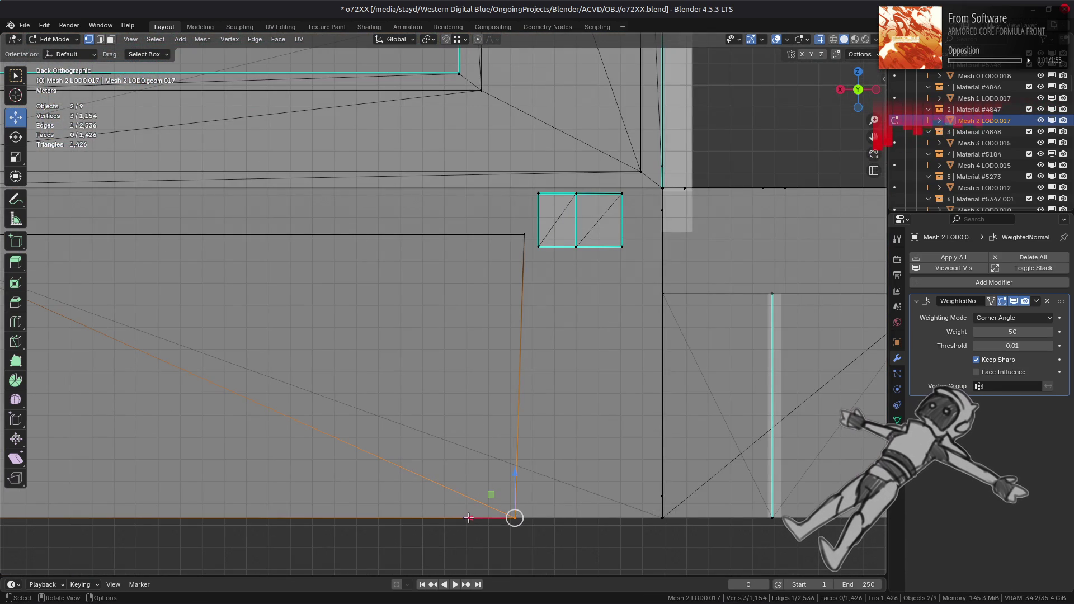
- Check the textured preview, return to solid shading with X-ray, and undo an accidental face fill
key(Tab)
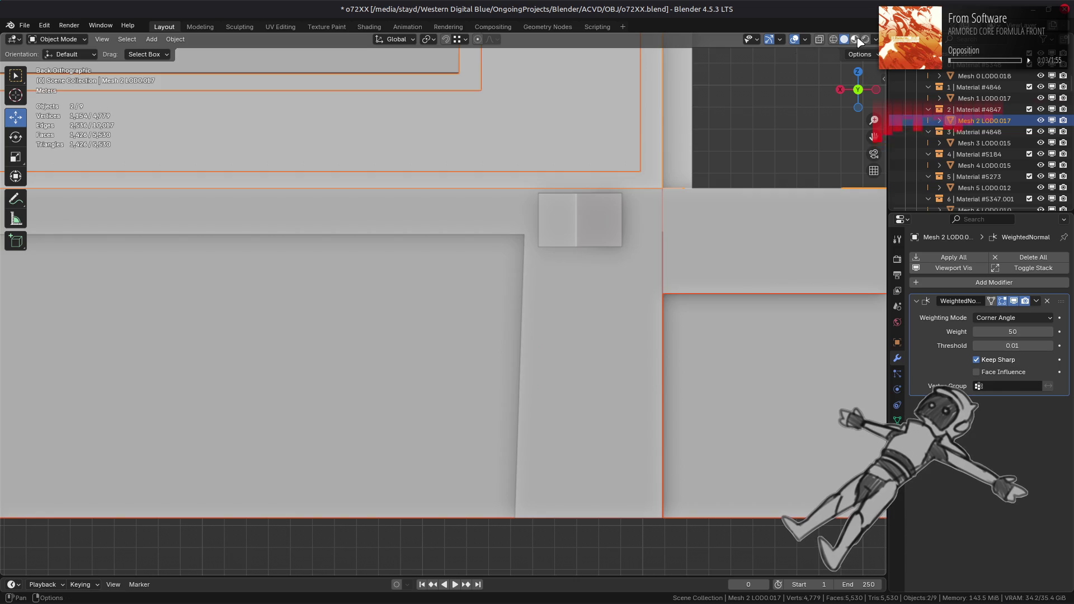
click(856, 39)
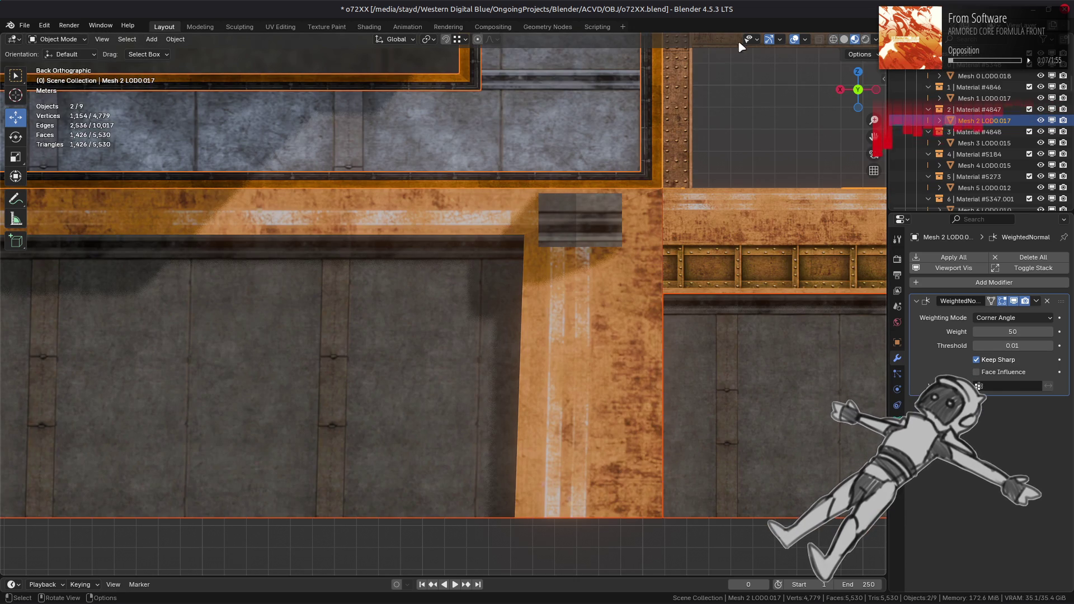
click(845, 40)
key(Tab)
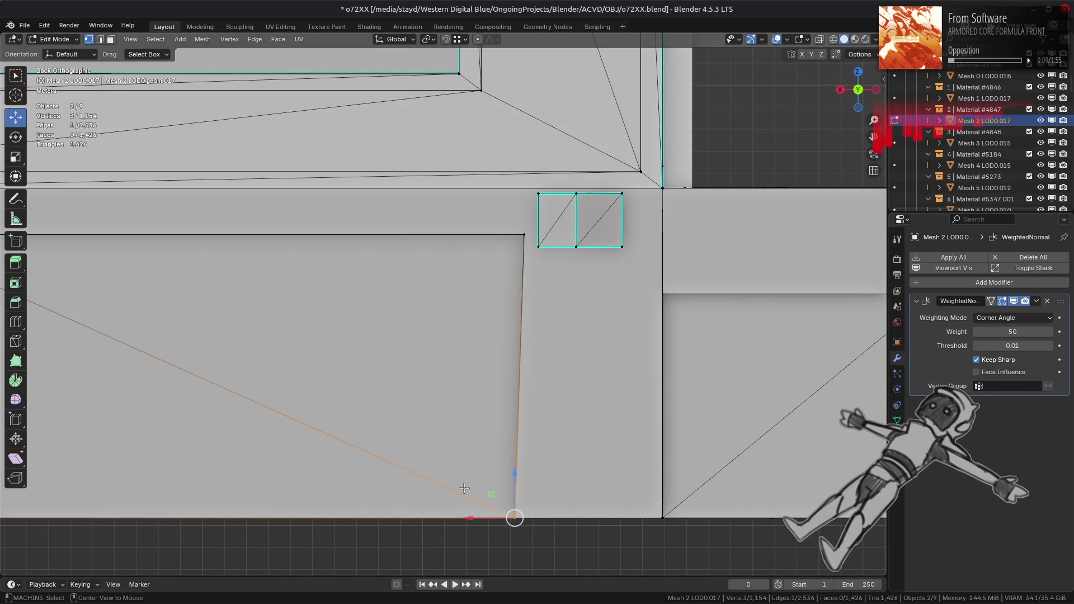
key(alt+z)
key(f)
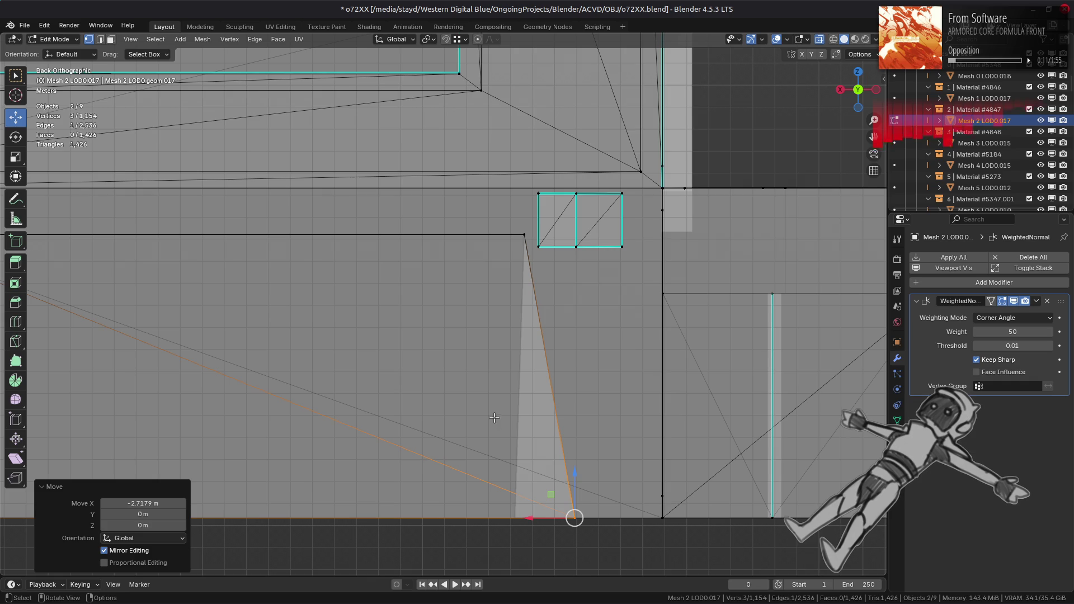
key(ctrl+z)
- Slide the wall's bottom vertex about -3.35 m along X under the frame corner, then exit Edit Mode
middle_drag(469, 460, 558, 476)
key(ctrl+KP_1)
key(g)
key(x)
click(446, 404)
middle_drag(446, 405, 472, 429)
key(Tab)
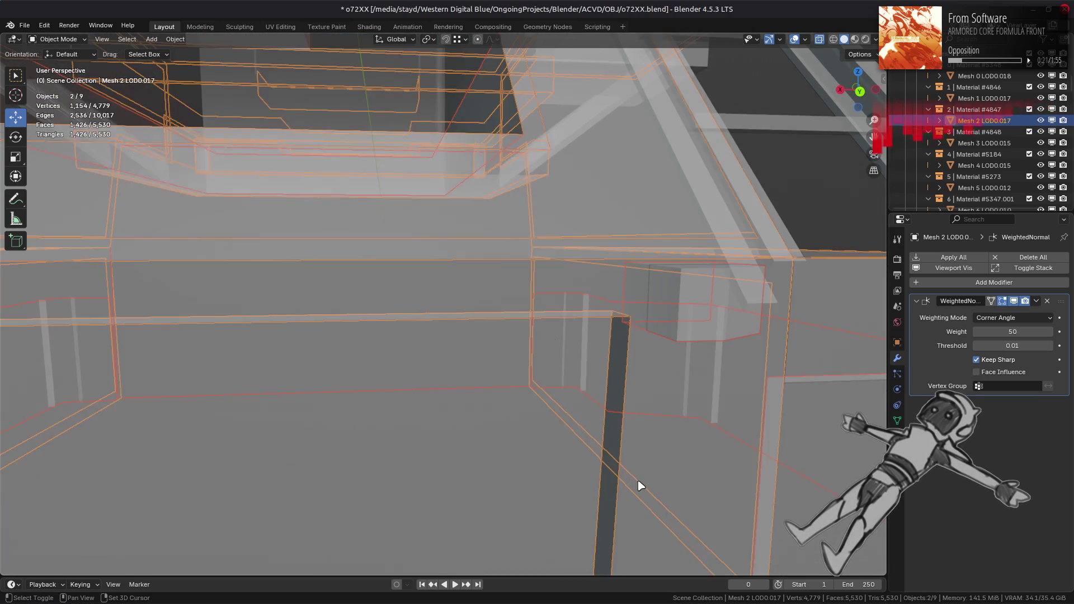
- Add Mesh 0 LOD0.018 and snap one doorway bottom corner along X under its upper corner
shift+click(637, 484)
key(Tab)
key(alt+z)
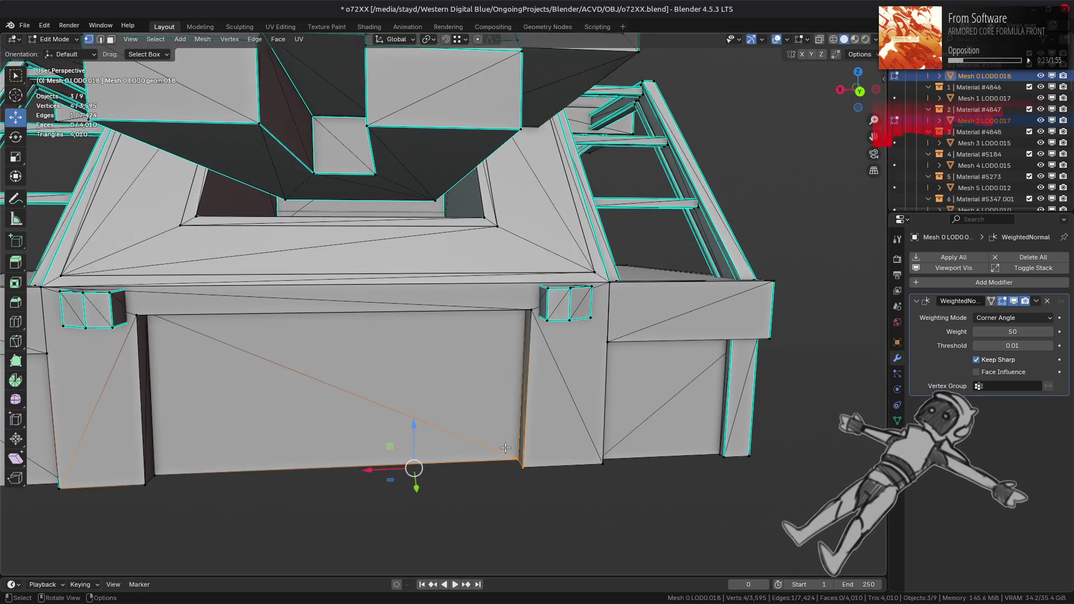
key(alt+z)
key(ctrl+KP_1)
drag(528, 492, 458, 418)
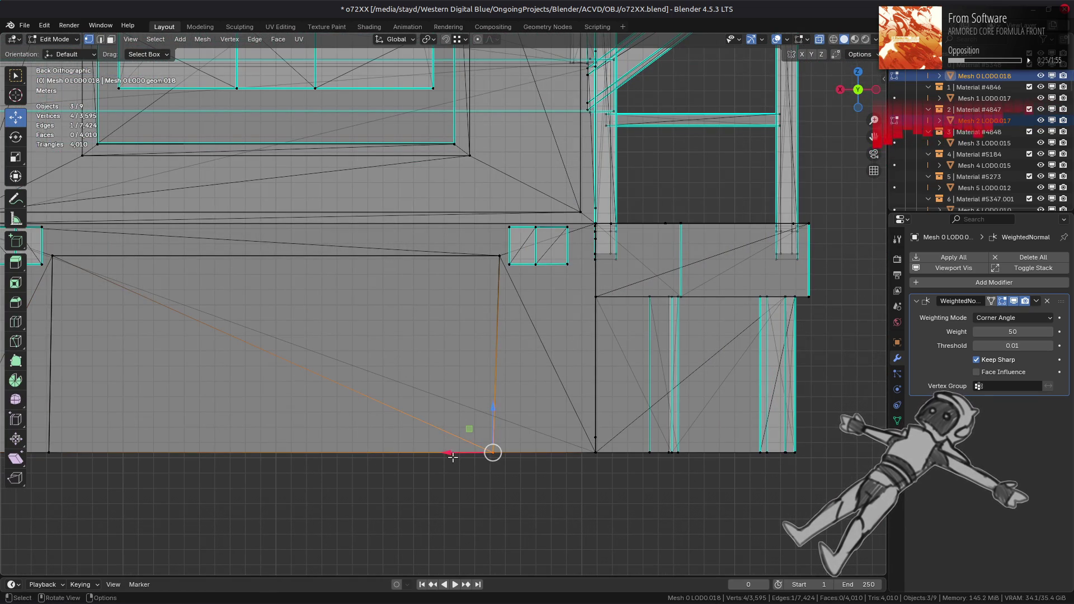
key(g)
key(x)
key(ctrl)
click(495, 250)
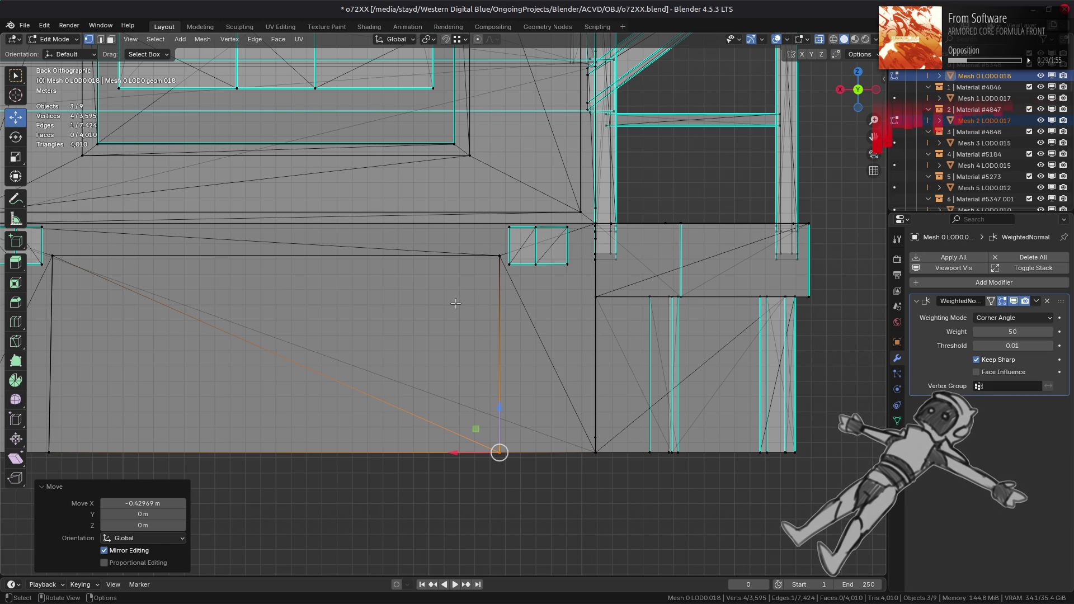
- Align the doorway's other bottom corner under its top corner, checking in Material Preview
shift+middle_drag(351, 331, 667, 300)
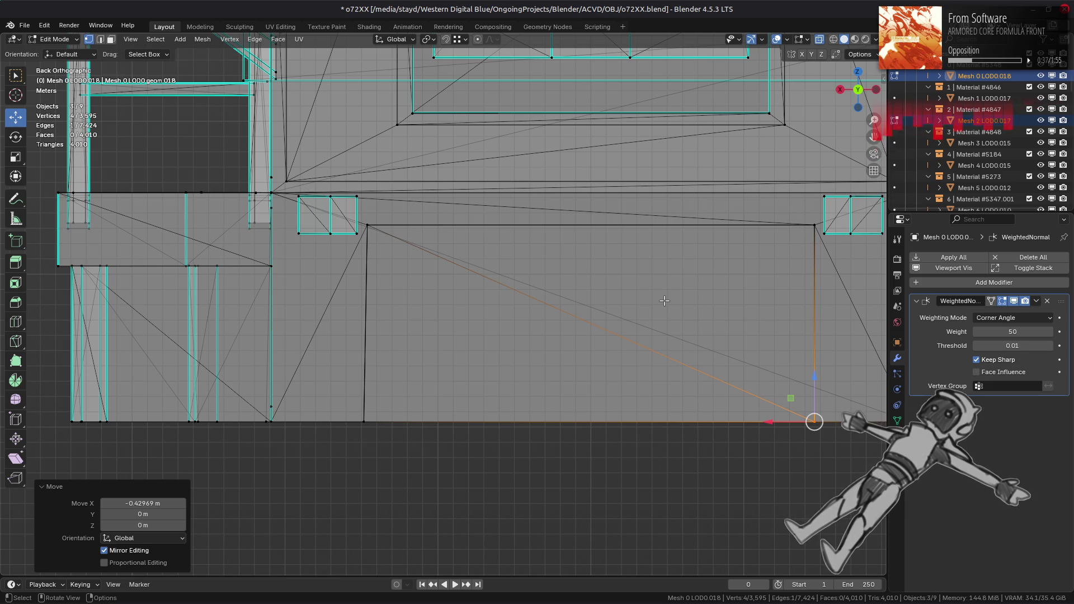
click(856, 40)
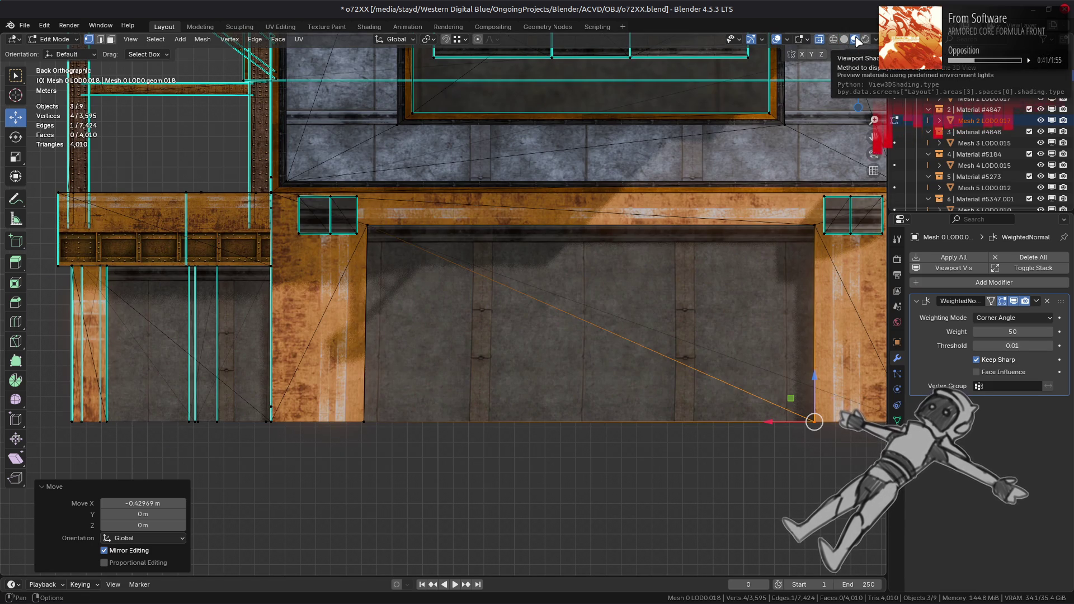
click(843, 39)
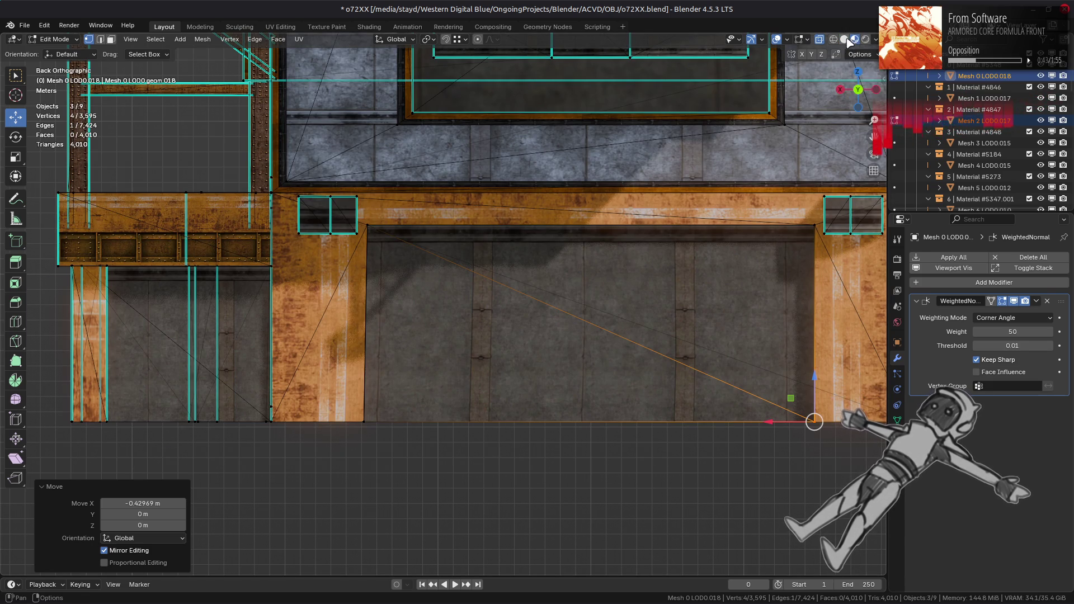
key(ctrl+z)
mouse_move(324, 419)
mouse_down()
mouse_move(369, 210)
mouse_move(373, 226)
mouse_up()
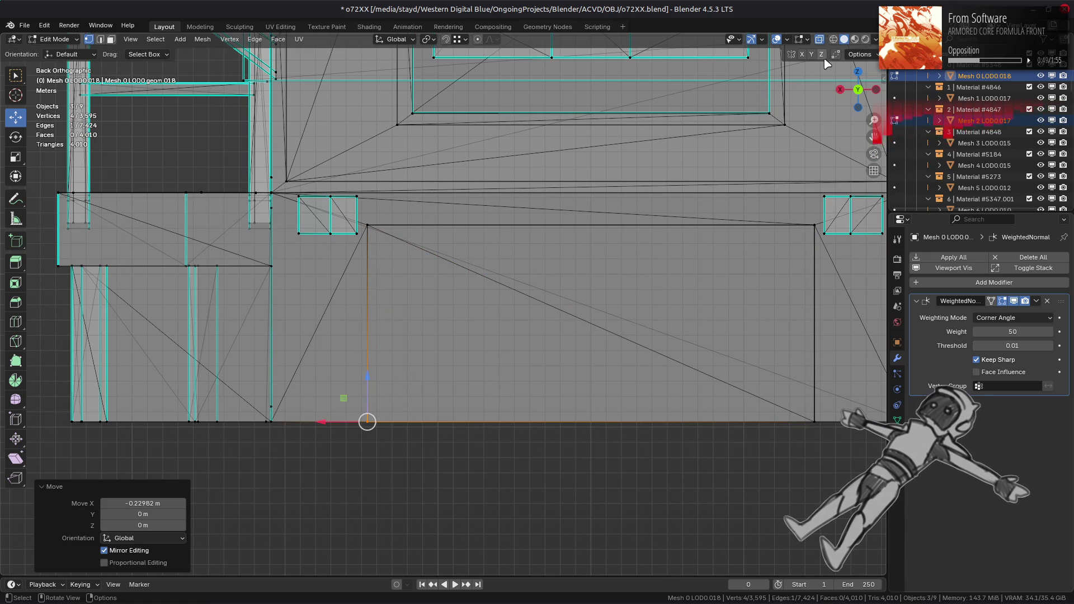
click(854, 39)
shift+middle_drag(604, 230, 489, 219)
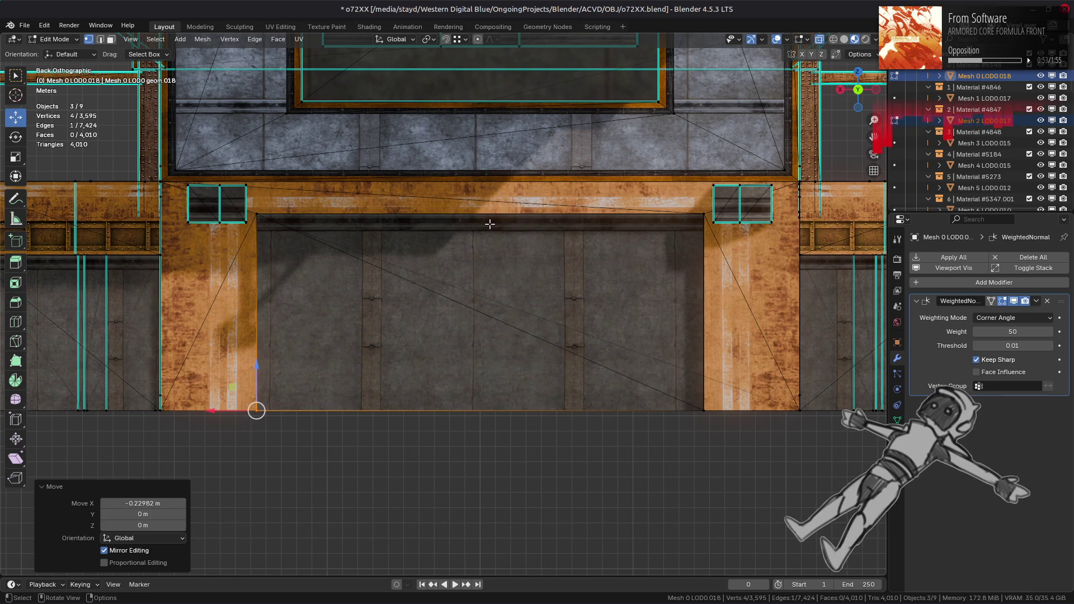
key(ctrl+z)
key(ctrl+z)
key(ctrl+z)
key(ctrl+z)
scroll(492, 229, up, 4)
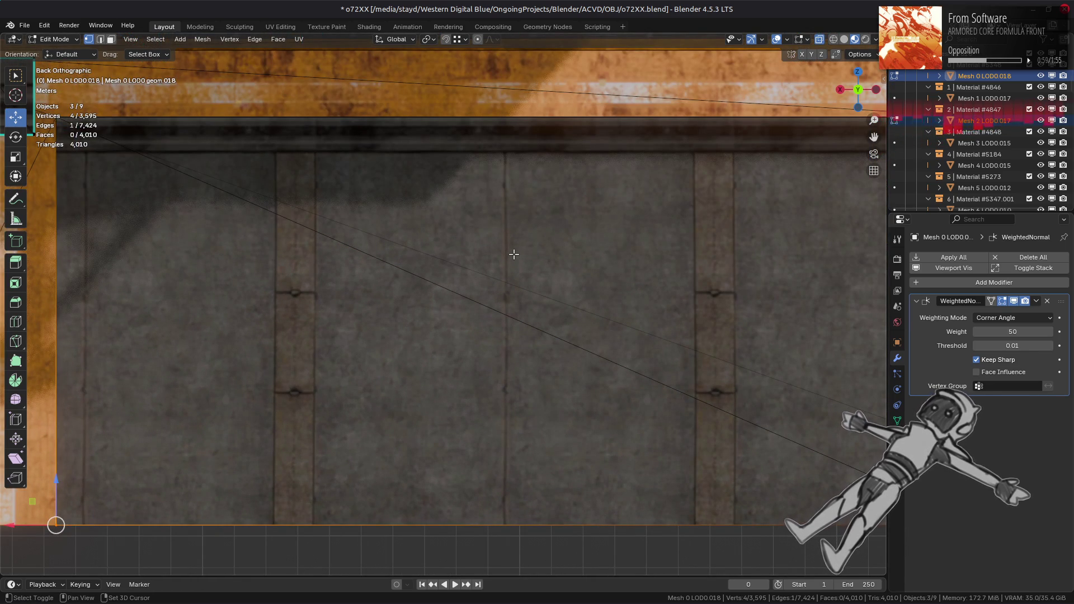
- Try rotating the door's diagonal edge clockwise, then undo the rotation
scroll(514, 254, down, 5)
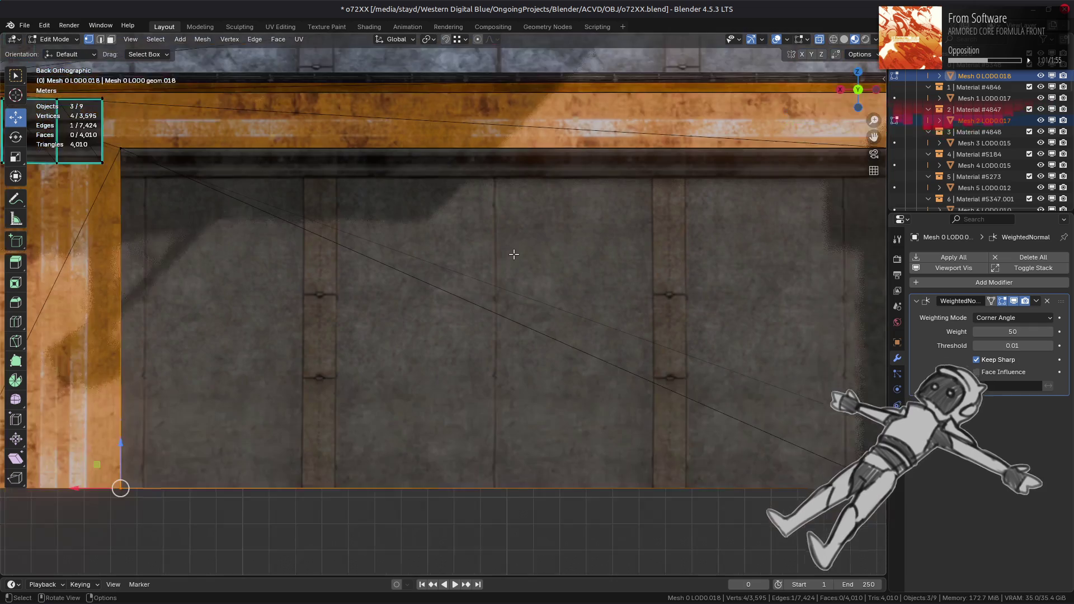
shift+middle_drag(523, 274, 281, 271)
scroll(281, 271, up, 4)
scroll(280, 270, up, 2)
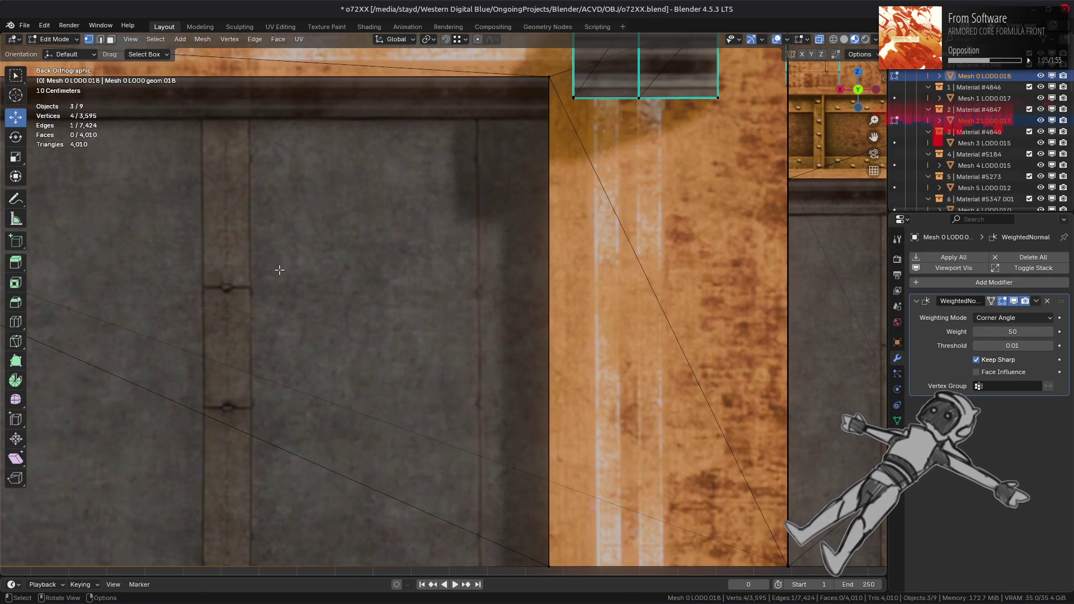
scroll(621, 268, down, 5)
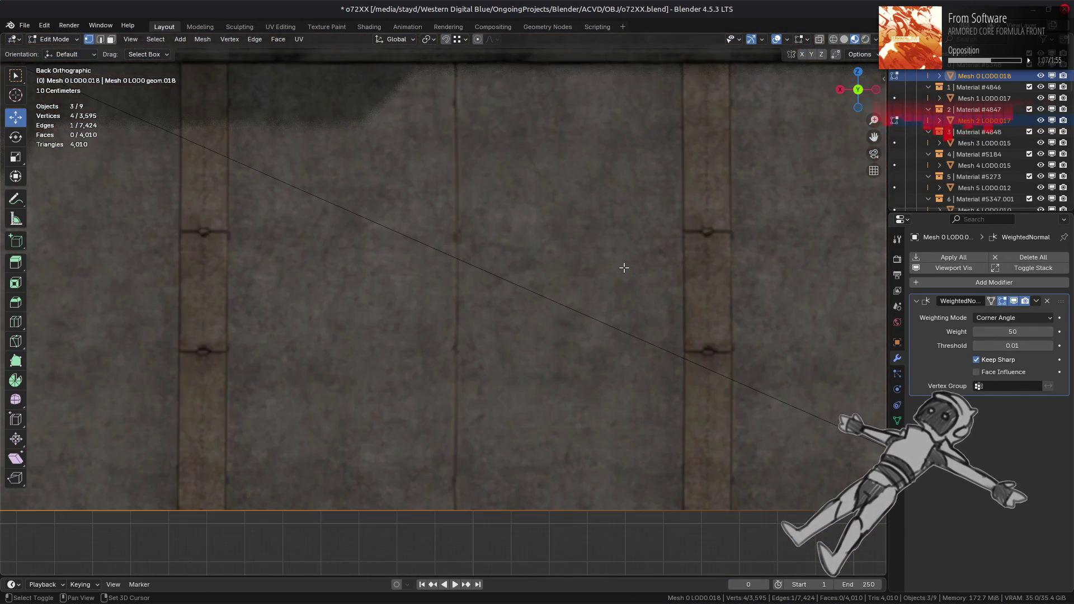
key(2)
click(501, 262)
key(ctrl+l)
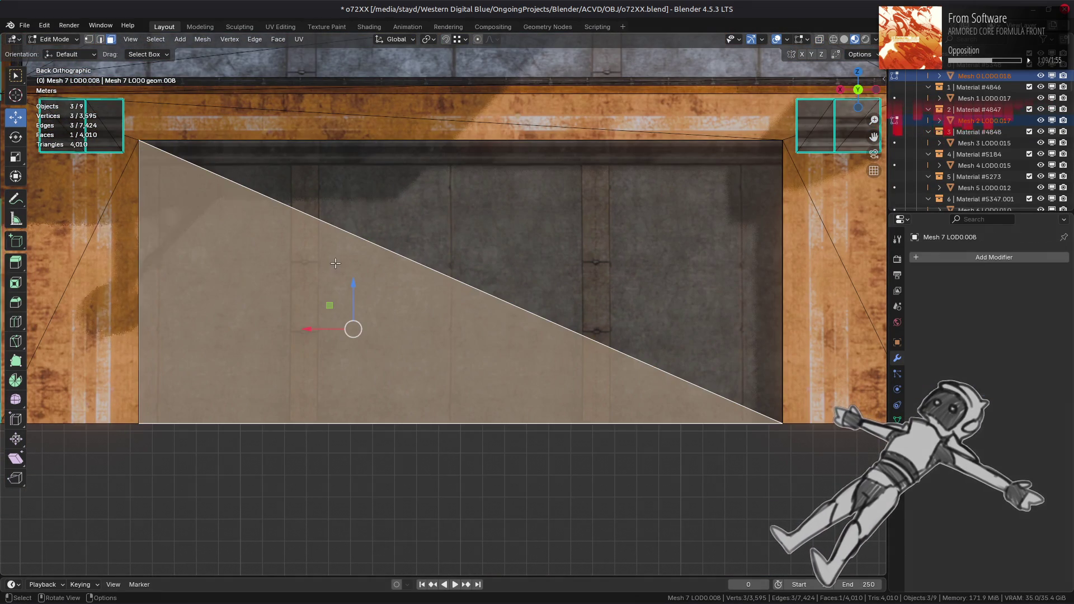
click(407, 254)
click(255, 39)
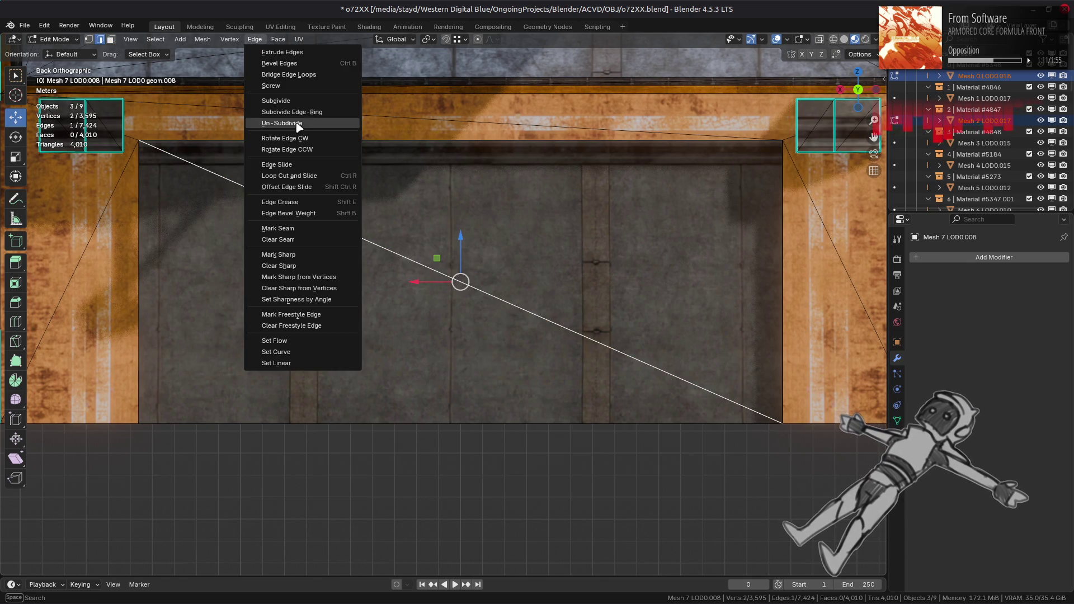
click(301, 135)
key(ctrl+z)
key(ctrl+shift+z)
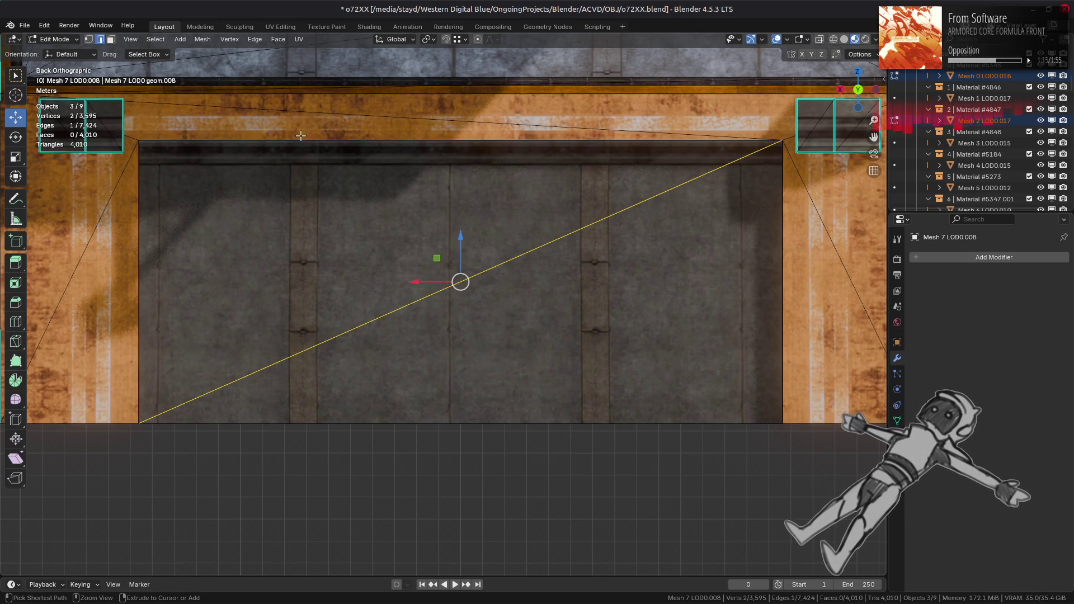
key(ctrl+z)
key(ctrl+z)
key(ctrl+z)
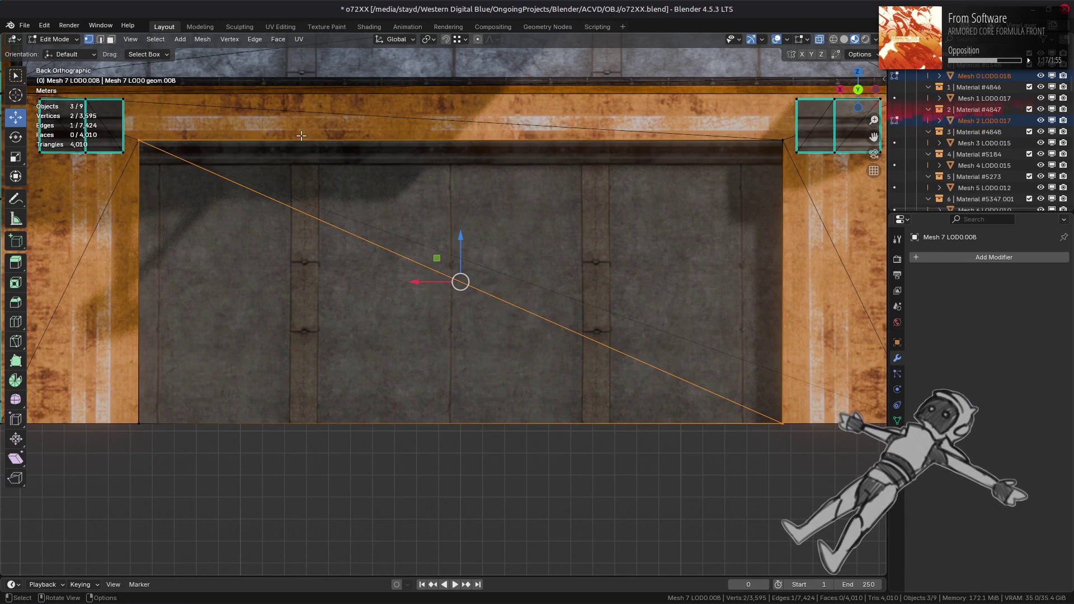
- Leave Edit Mode with X-ray off and view the textured building in perspective, selecting the orange frame
key(a)
click(844, 40)
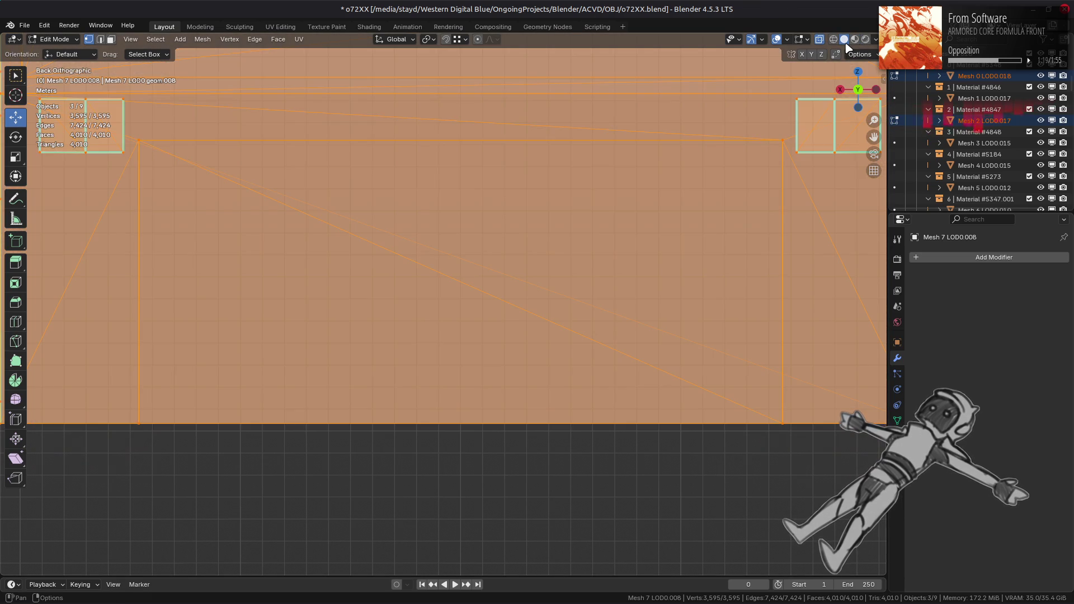
mouse_move(722, 173)
middle_down()
mouse_move(561, 245)
mouse_move(513, 226)
middle_up()
scroll(512, 227, up, 5)
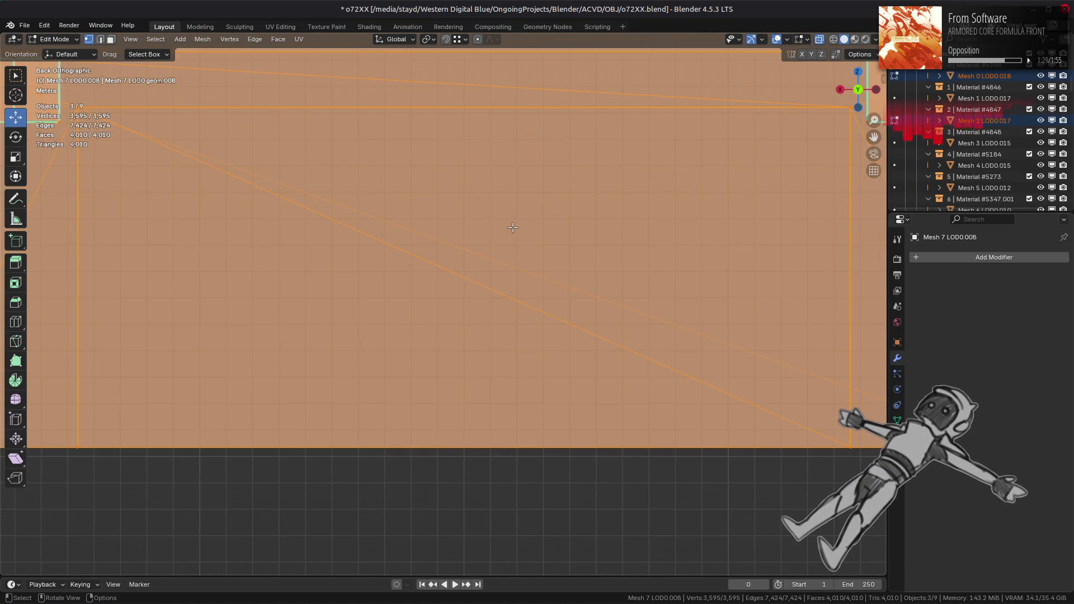
scroll(512, 227, down, 1)
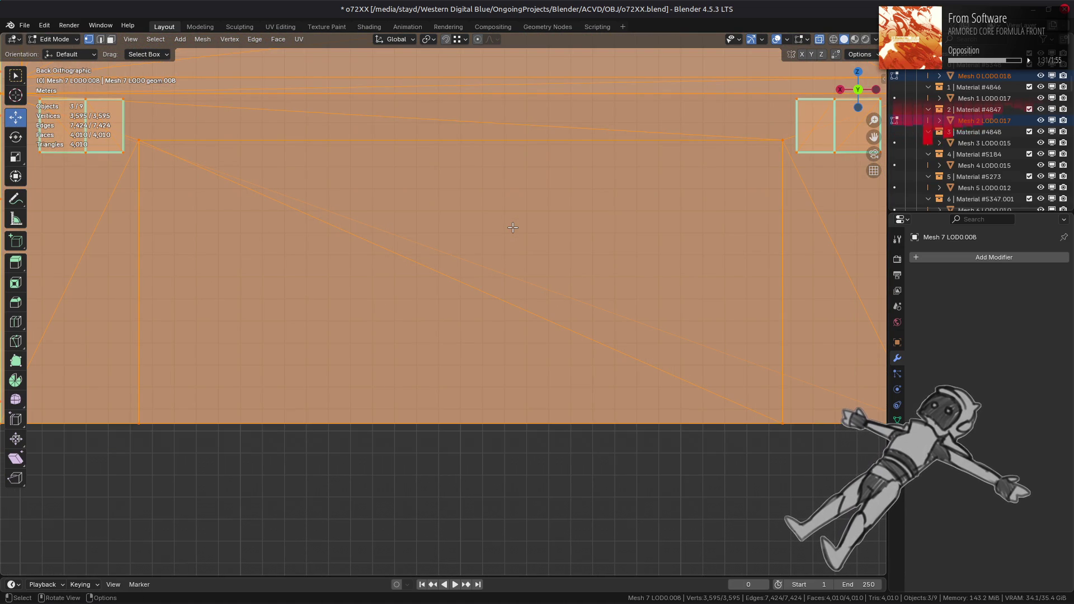
shift+middle_drag(513, 227, 647, 293)
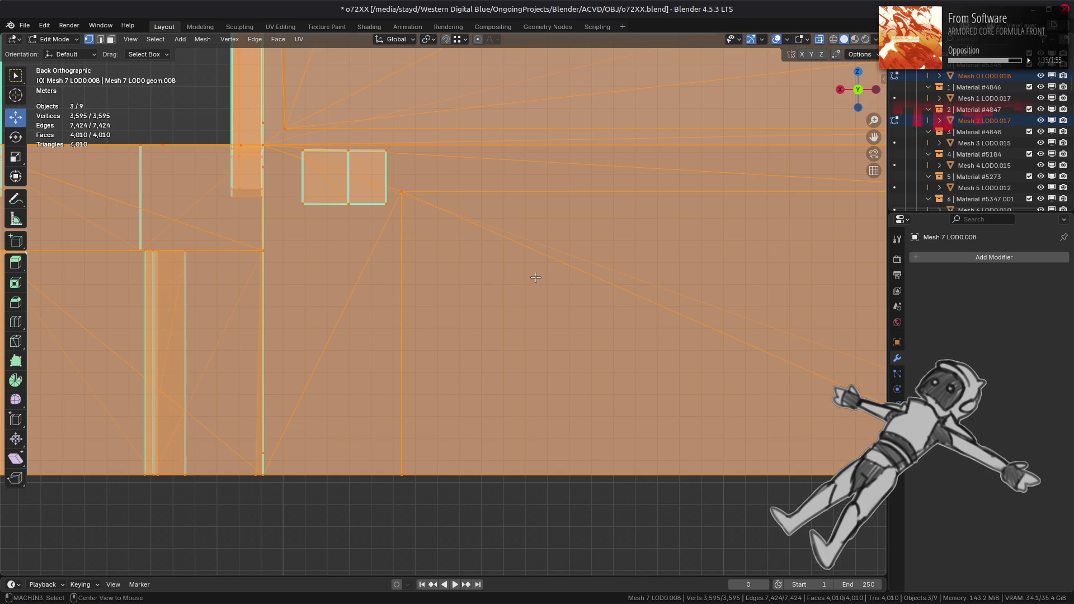
key(Tab)
key(alt+z)
click(854, 40)
mouse_move(575, 264)
middle_down()
mouse_move(489, 287)
mouse_move(615, 313)
mouse_move(546, 307)
mouse_move(512, 390)
middle_up()
click(512, 390)
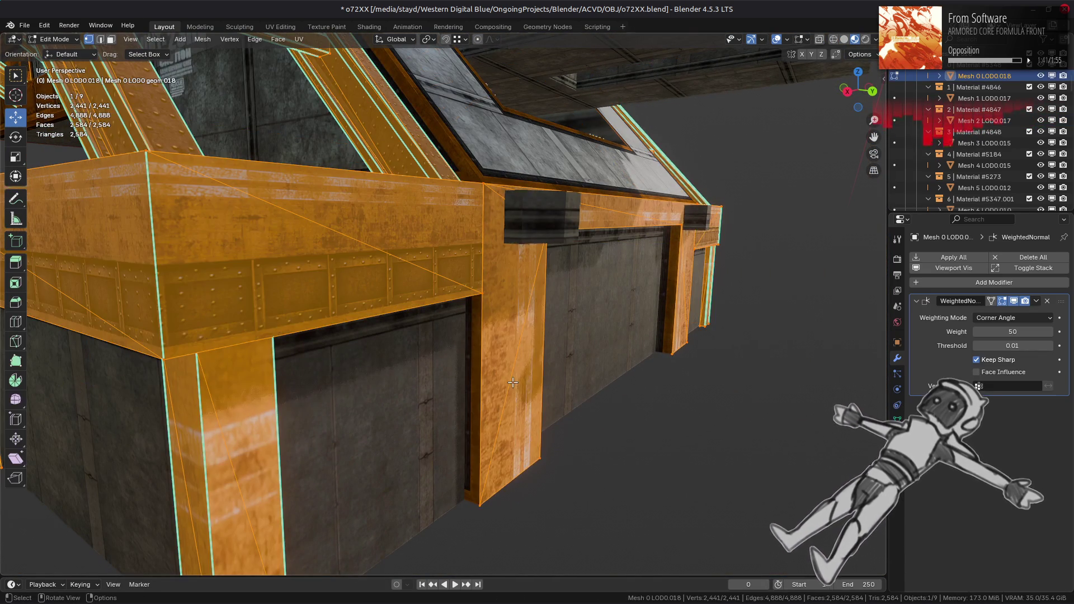
- Select the thin doorway faces and their linked faces, then isolate the frame mesh for editing
key(Tab)
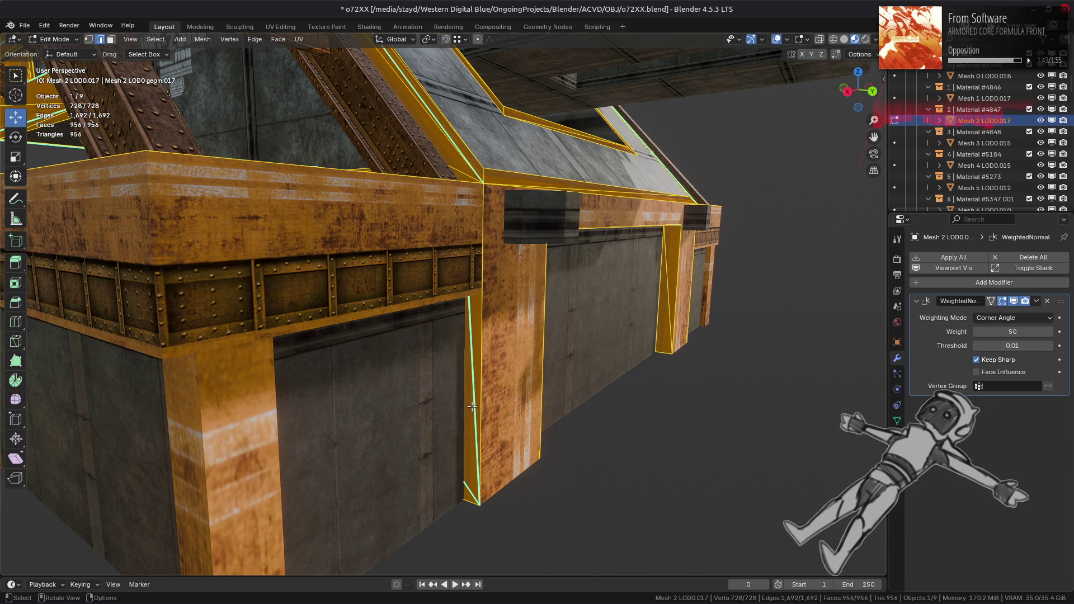
key(3)
click(472, 408)
shift+click(667, 302)
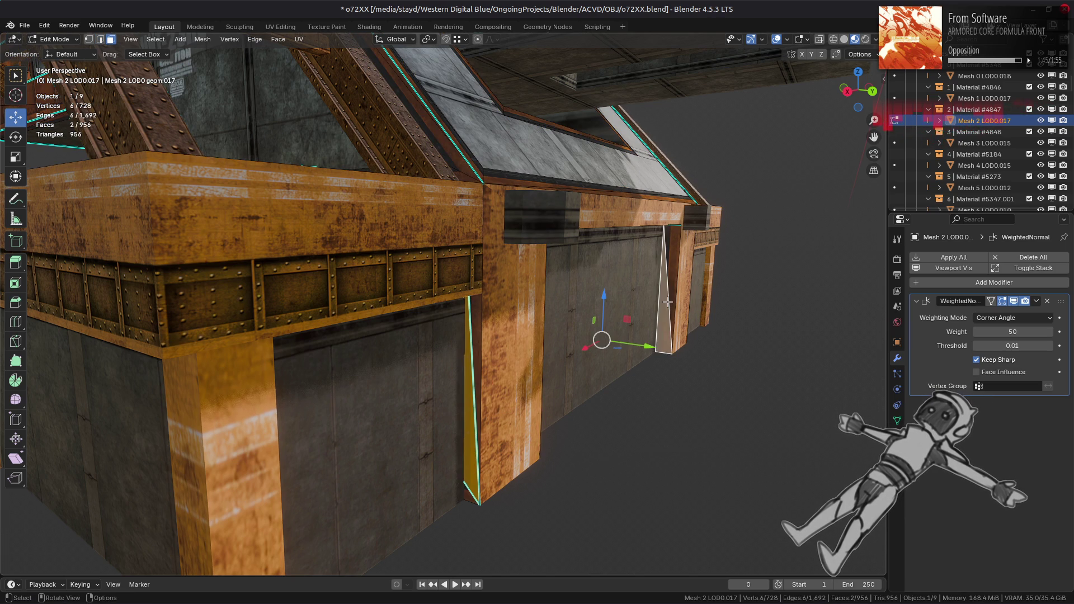
middle_drag(483, 427, 487, 408)
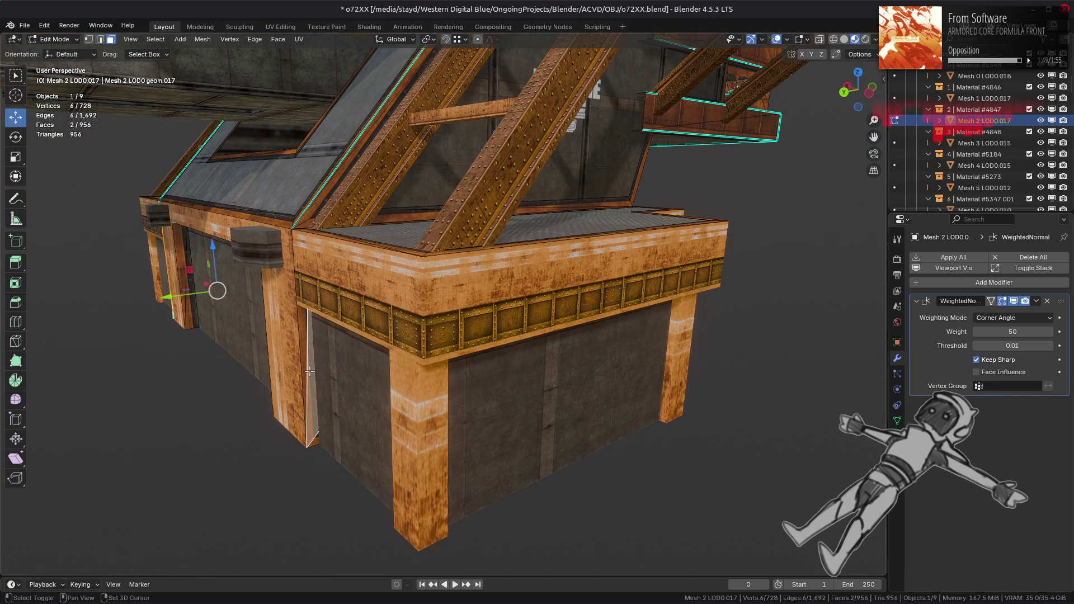
key(ctrl+l)
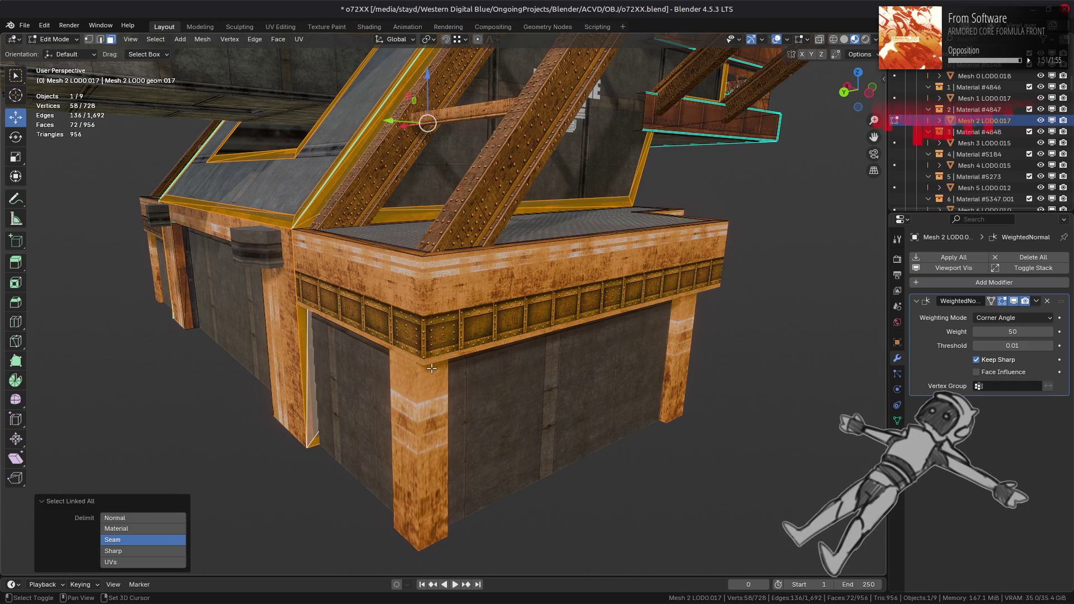
key(Tab)
key(alt+z)
key(shift+h)
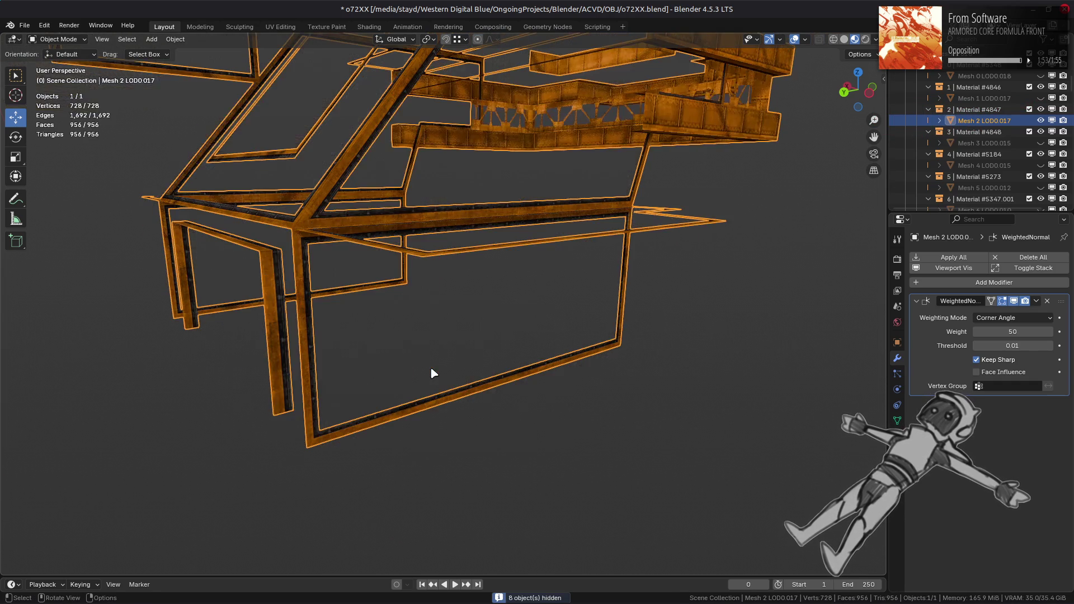
middle_drag(430, 368, 448, 367)
key(Tab)
key(alt+z)
mouse_move(388, 340)
middle_down()
mouse_move(266, 326)
mouse_move(436, 319)
mouse_move(296, 383)
middle_up()
- Mark five corner and vertical frame edges sharp, then clear the selection
key(2)
click(253, 432)
shift+click(248, 335)
shift+click(817, 244)
shift+click(826, 215)
shift+click(833, 204)
key(ctrl+e)
click(497, 442)
key(alt+a)
- Frame the view closely on the mesh and select one edge of the lower frame
mouse_move(498, 399)
middle_down()
mouse_move(498, 381)
mouse_move(582, 336)
mouse_move(576, 368)
mouse_move(504, 348)
mouse_move(467, 396)
mouse_move(348, 410)
mouse_move(296, 373)
mouse_move(182, 338)
middle_up()
key(a)
key(KP_Decimal)
key(ctrl+z)
mouse_move(345, 309)
middle_down()
mouse_move(348, 325)
mouse_move(350, 304)
mouse_move(418, 285)
mouse_move(377, 311)
middle_up()
click(306, 240)
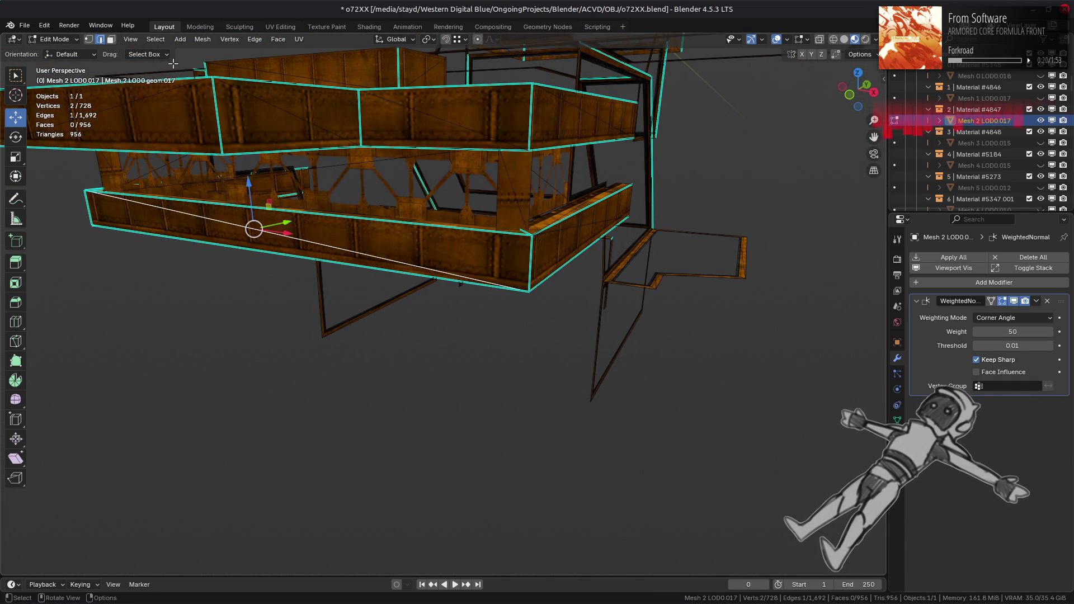
- Select faces with similar face angles, widening the threshold to 0.01 and then 0.05
click(155, 40)
mouse_move(217, 182)
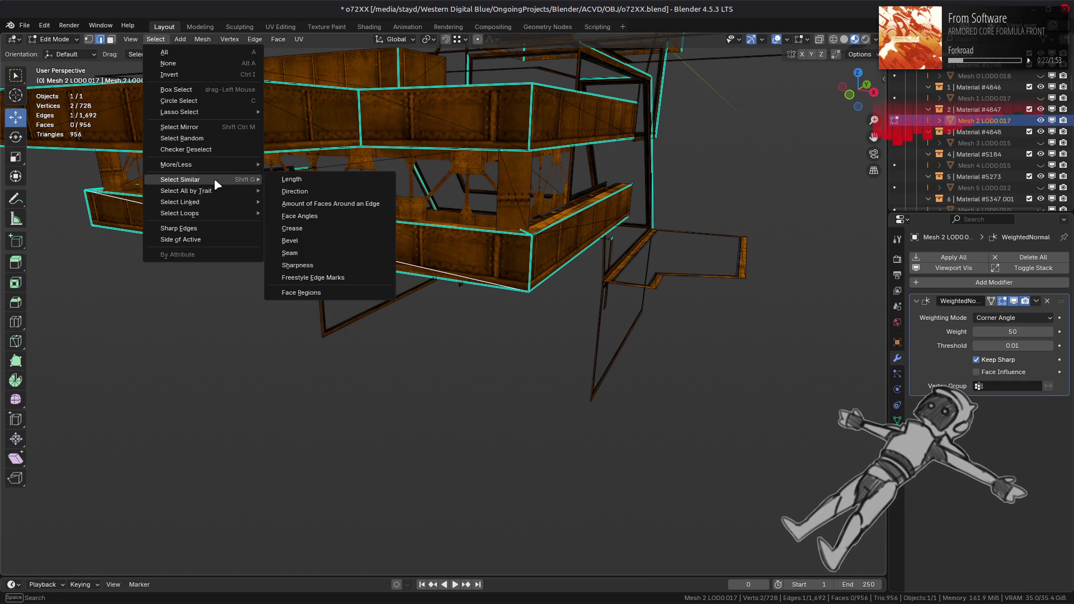
click(321, 216)
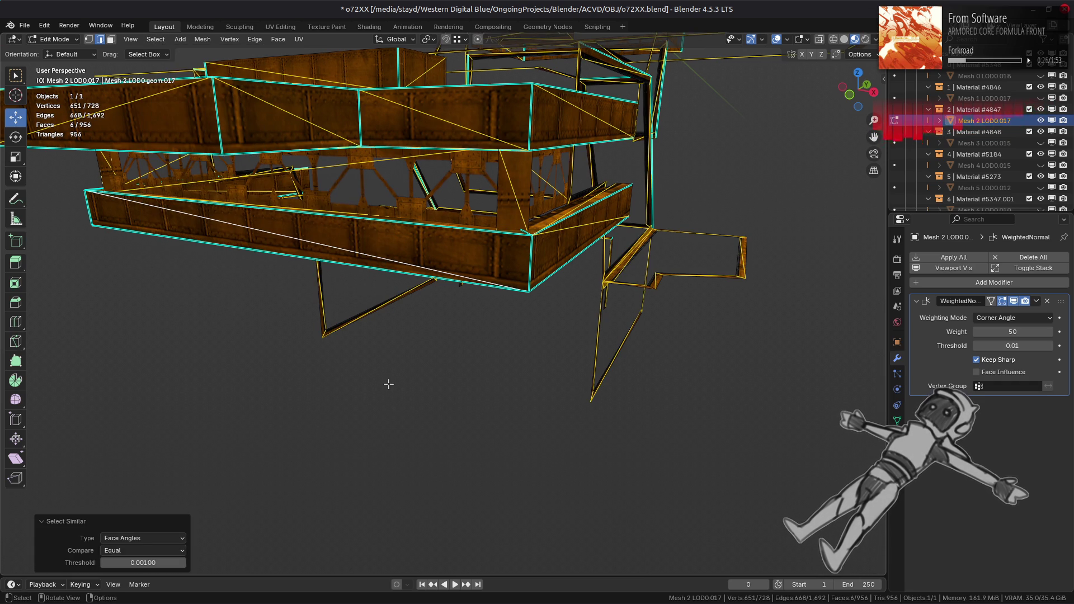
middle_drag(417, 368, 409, 384)
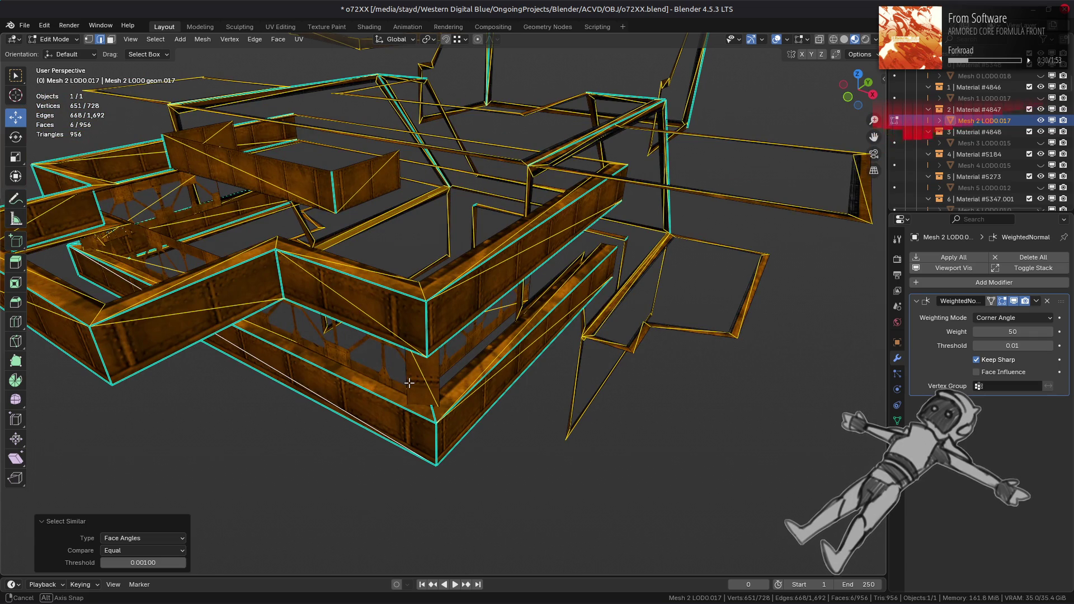
click(143, 562)
text(0)
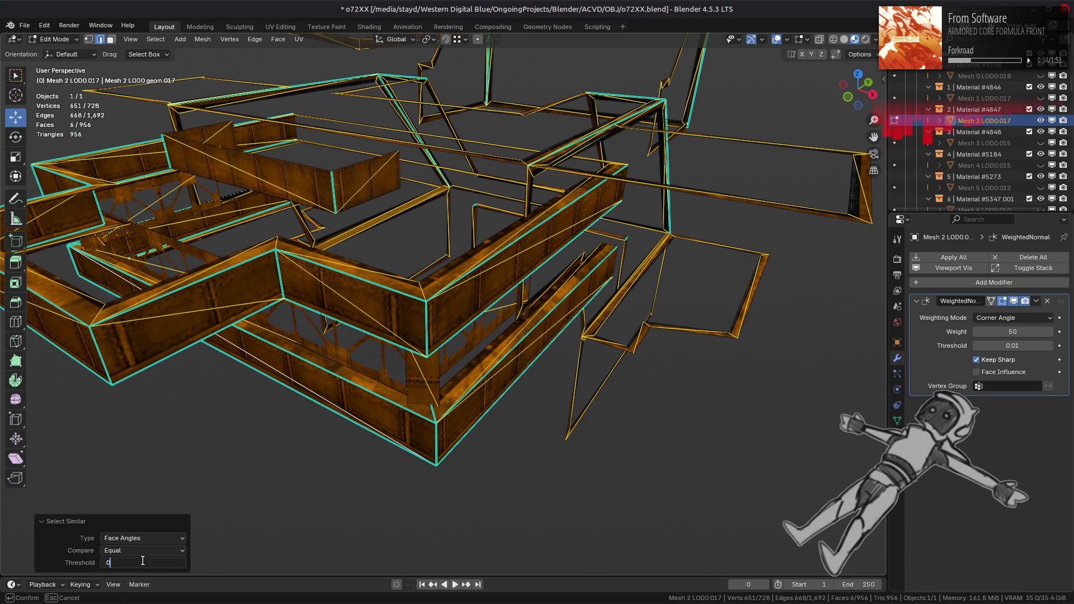
text(.01)
key(Return)
click(143, 561)
text(.05)
key(Return)
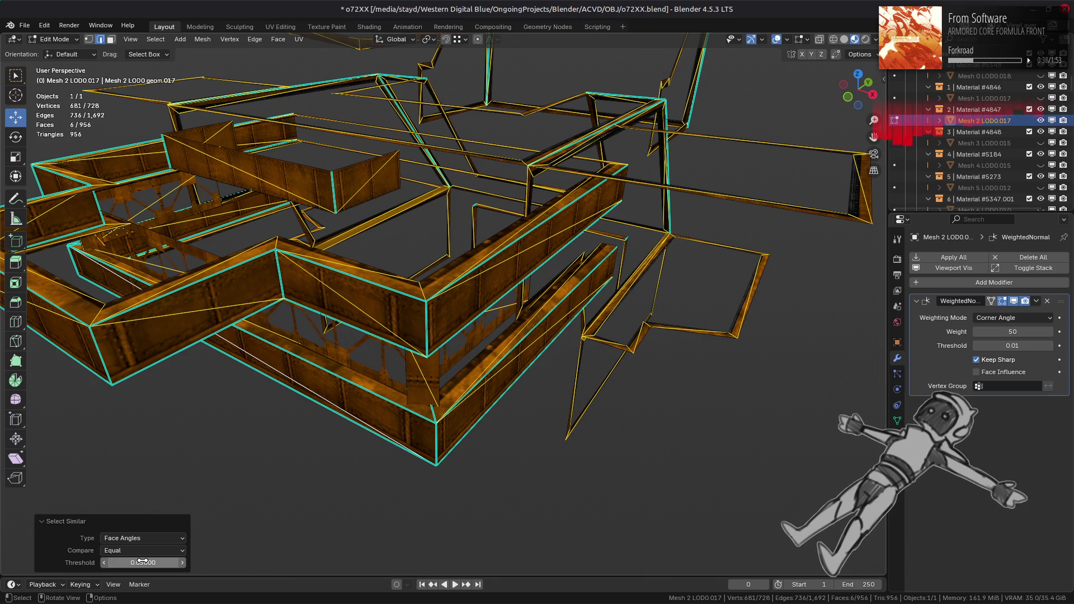
- Mark the selected faces' edges sharp
key(ctrl+e)
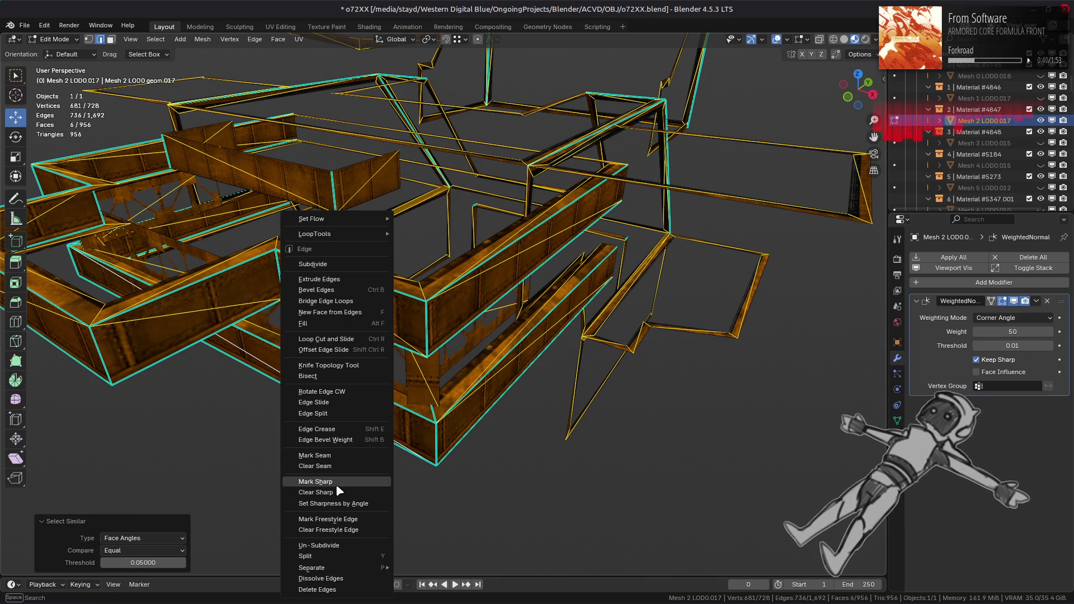
click(336, 492)
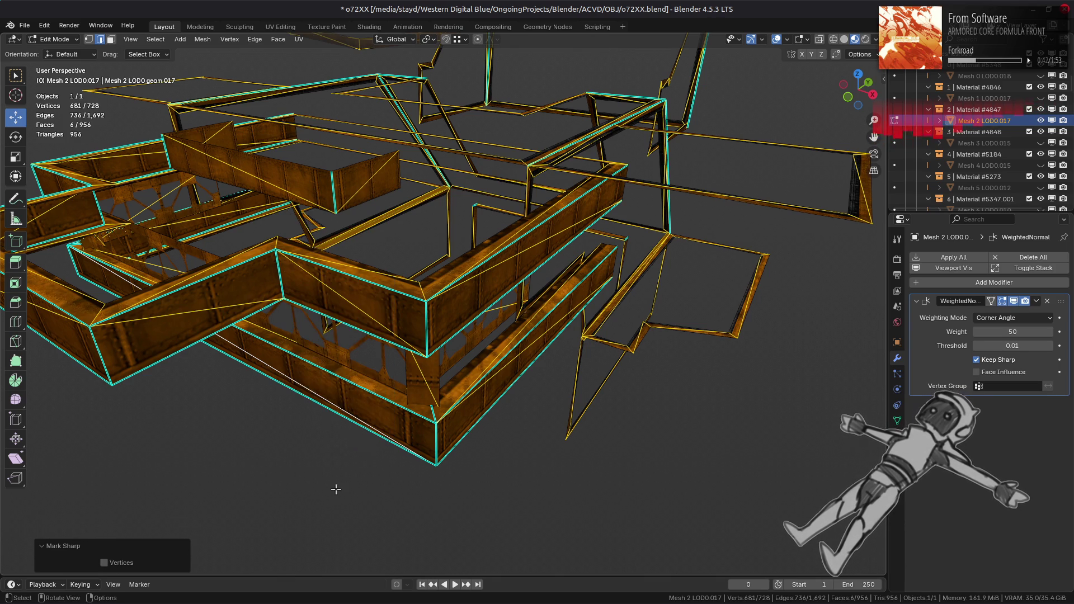
mouse_move(591, 304)
middle_down()
mouse_move(500, 302)
mouse_move(475, 328)
mouse_move(521, 322)
mouse_move(518, 341)
mouse_move(502, 270)
middle_up()
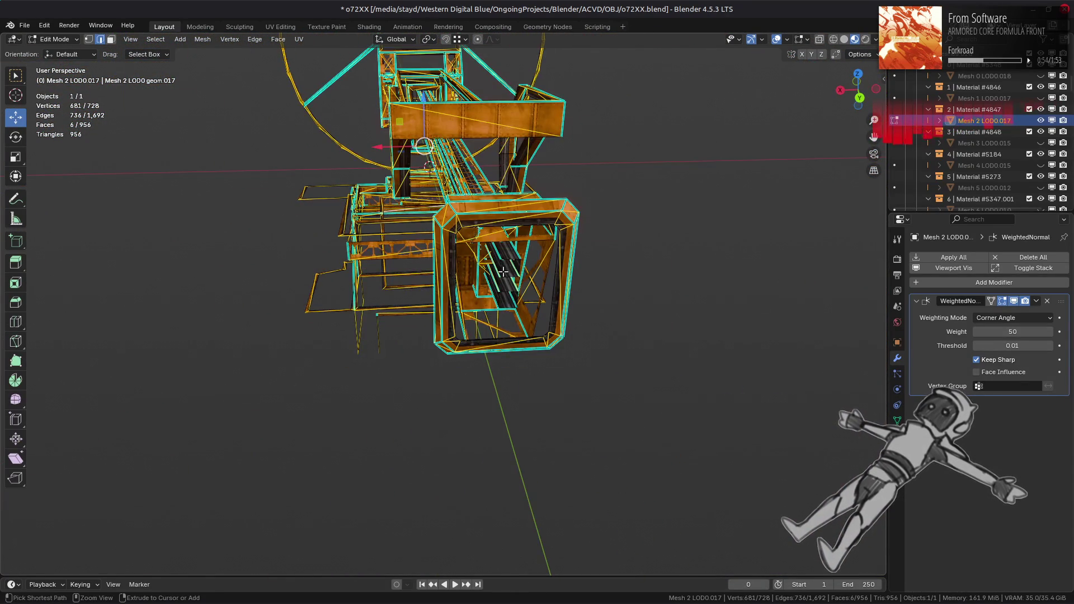
- Inspect the reworked truss frame from several angles, briefly toggling X-ray on and off
scroll(502, 271, up, 5)
scroll(503, 271, down, 3)
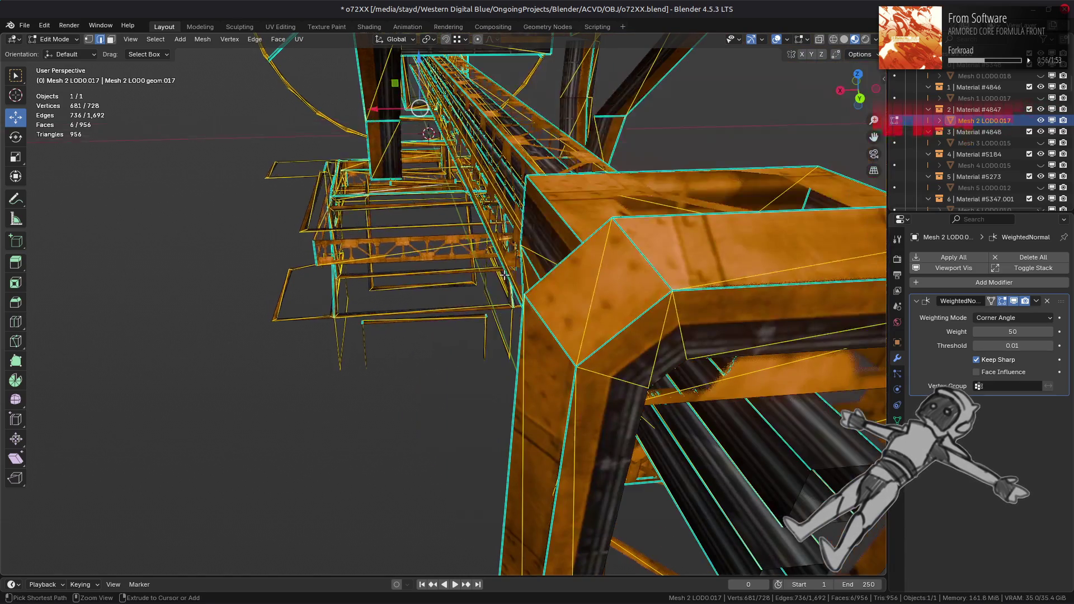
scroll(503, 274, down, 5)
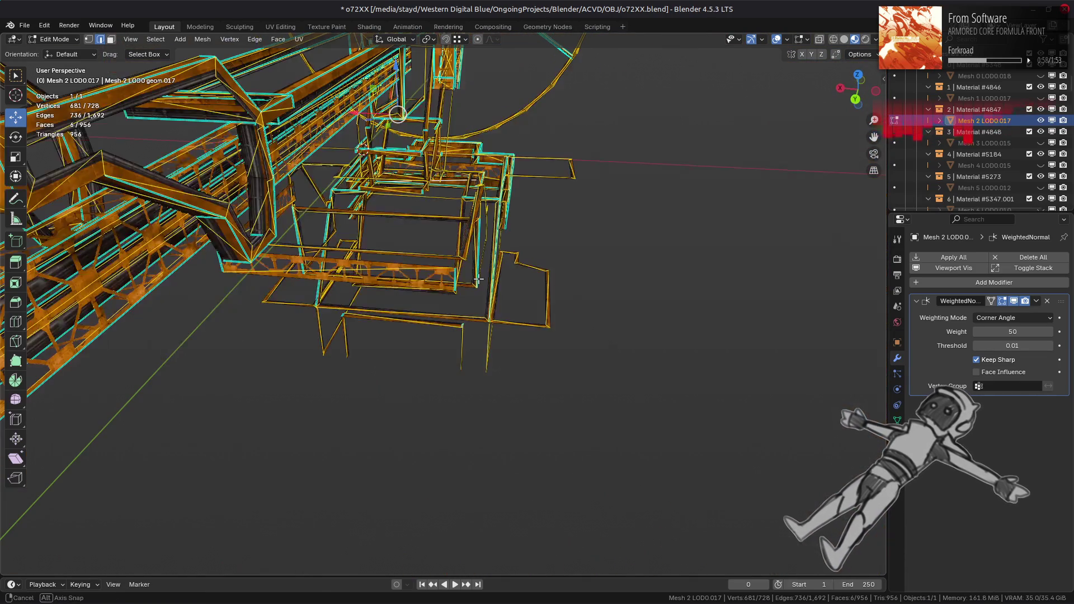
scroll(478, 278, down, 2)
scroll(478, 278, up, 10)
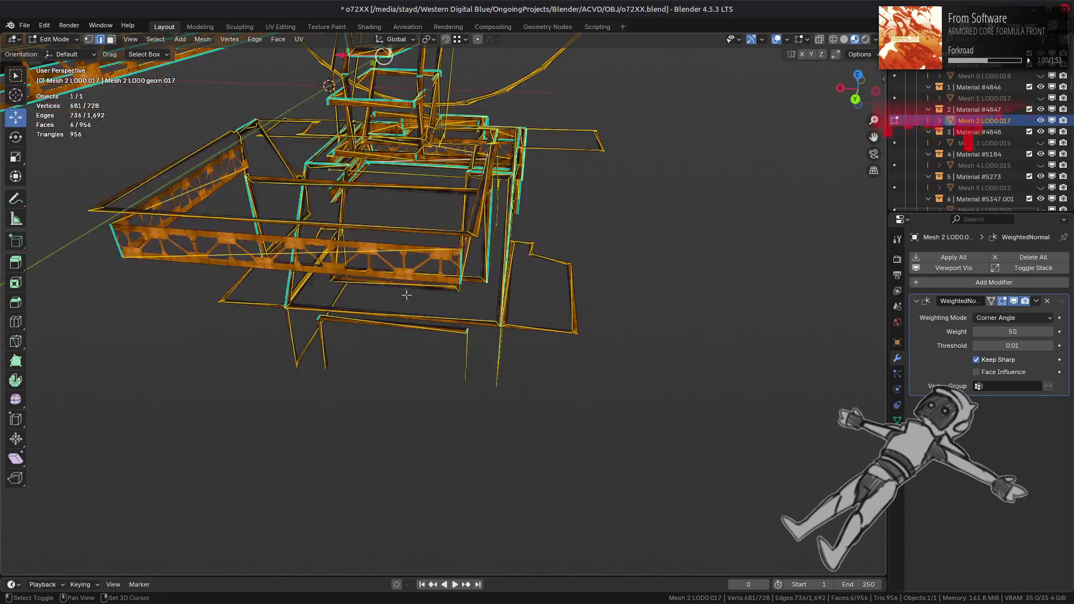
scroll(450, 311, down, 6)
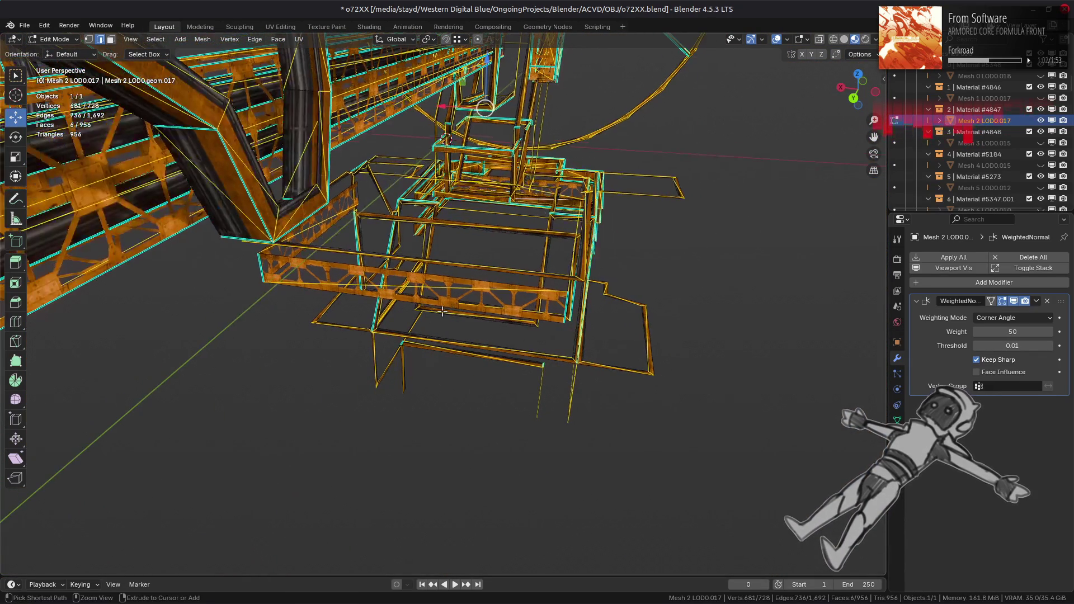
middle_drag(442, 311, 441, 312)
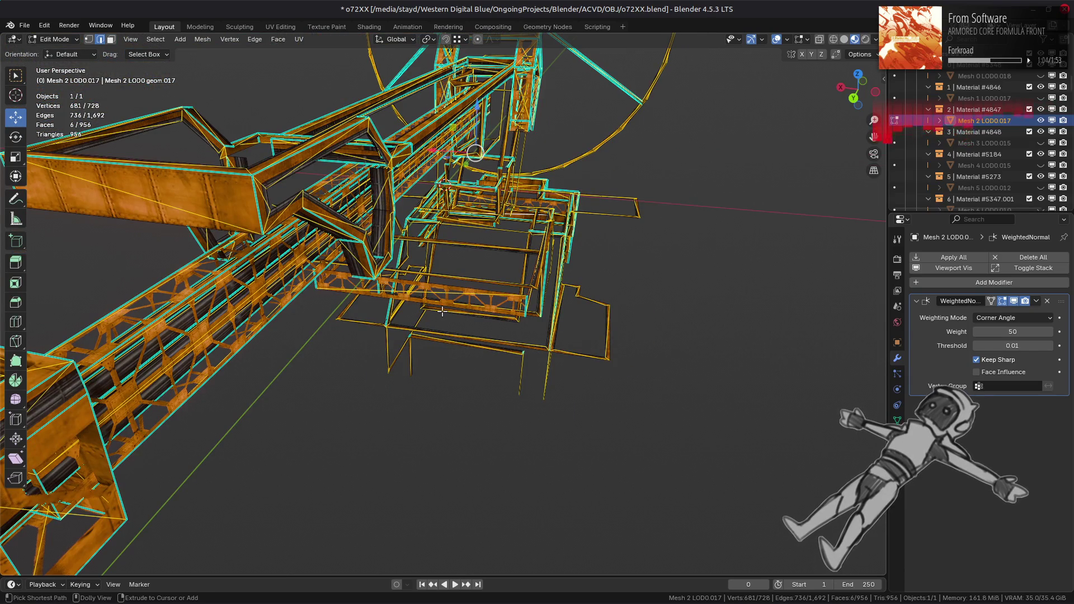
scroll(442, 311, up, 10)
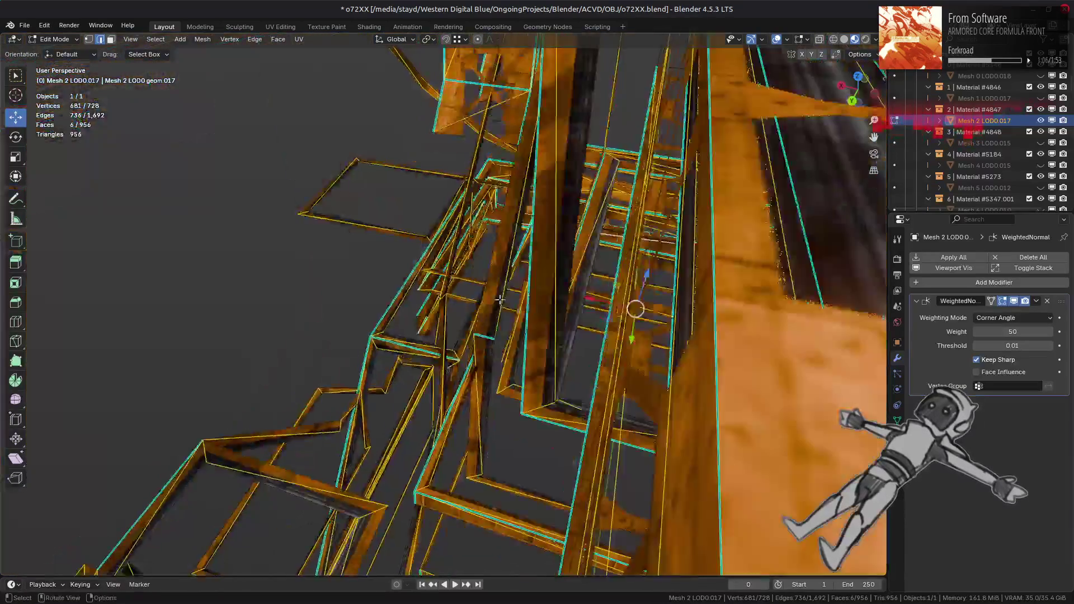
scroll(497, 303, down, 8)
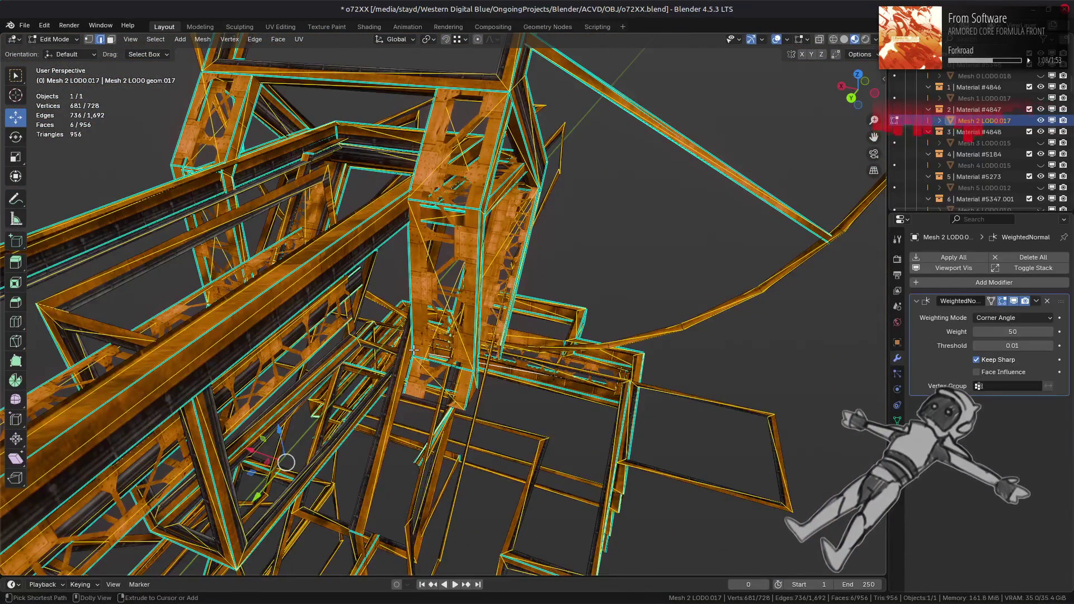
key(alt+z)
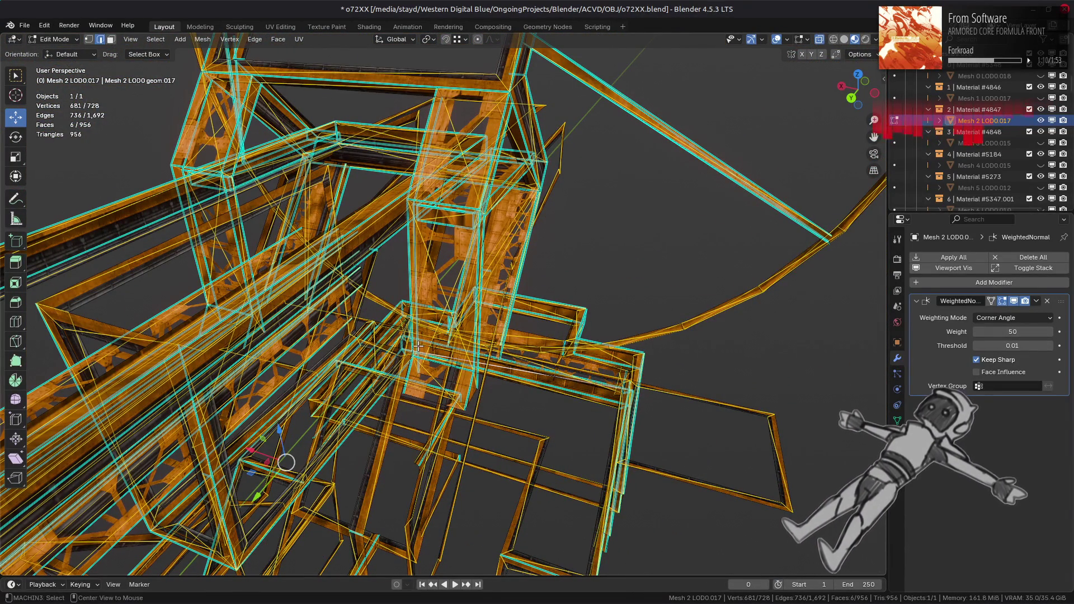
key(alt+z)
- Deselect all faces, return to Object Mode and exit local view to reveal all nine objects
mouse_move(418, 347)
middle_down()
mouse_move(409, 396)
mouse_move(443, 392)
middle_up()
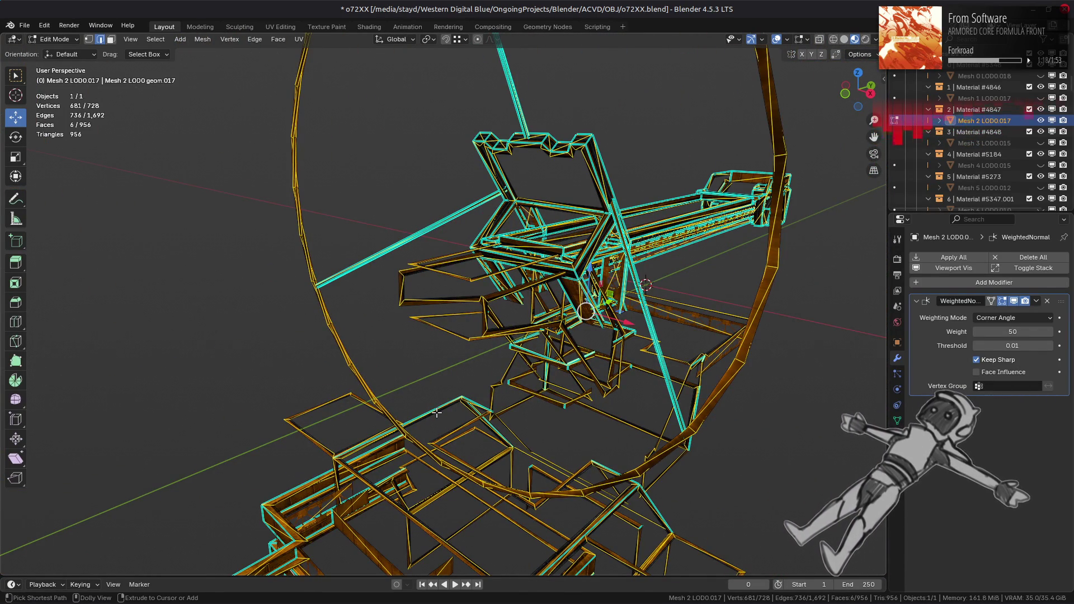
scroll(437, 412, up, 3)
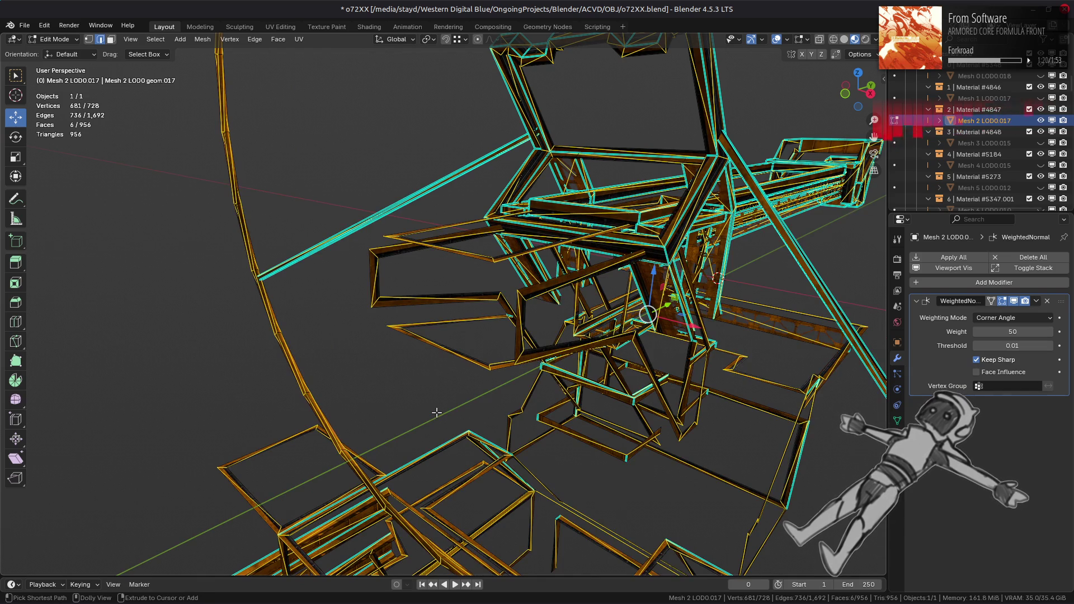
key(alt+a)
key(Tab)
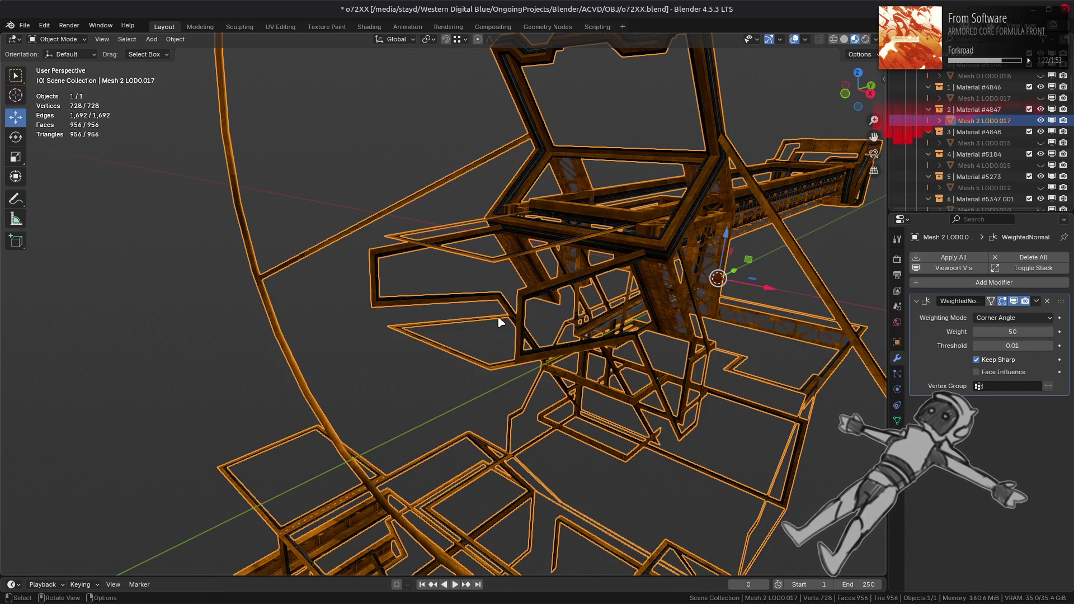
key(KP_Divide)
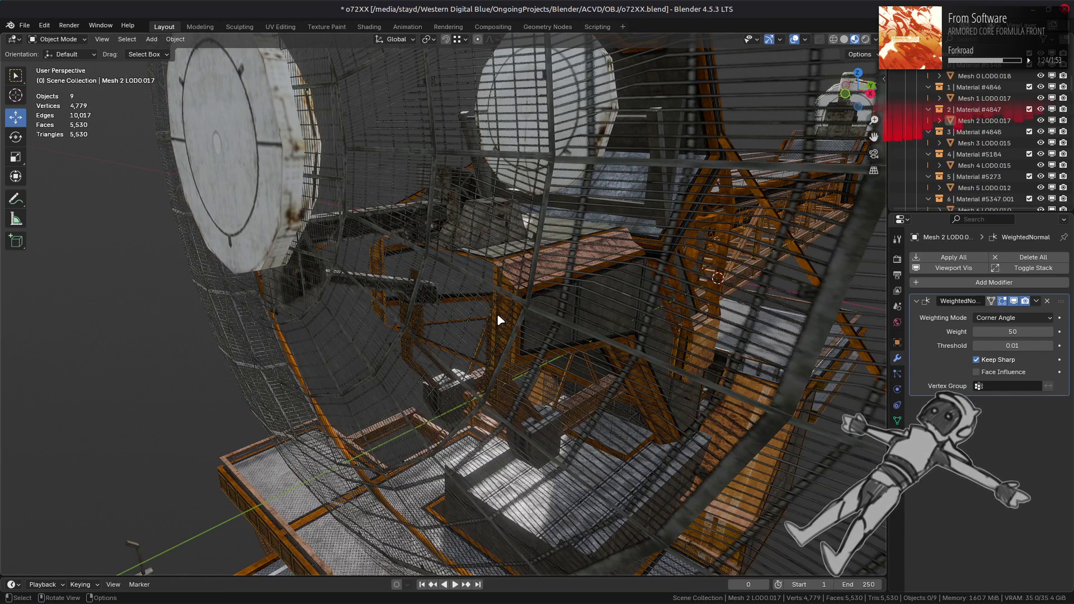
scroll(497, 314, down, 5)
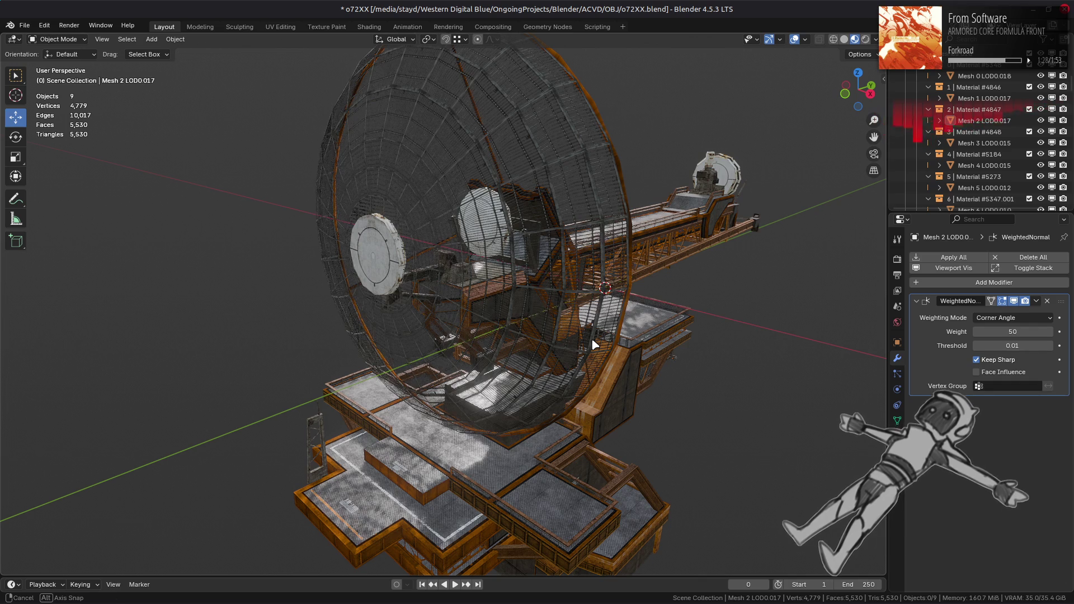
scroll(596, 343, up, 3)
mouse_move(596, 343)
middle_down()
mouse_move(490, 351)
mouse_move(568, 326)
mouse_move(555, 339)
mouse_move(491, 348)
mouse_move(490, 299)
mouse_move(481, 306)
middle_up()
scroll(453, 336, up, 5)
click(568, 332)
key(Tab)
mouse_move(393, 370)
middle_down()
mouse_move(427, 350)
mouse_move(408, 376)
mouse_move(401, 314)
mouse_move(386, 334)
mouse_move(492, 347)
mouse_move(421, 386)
mouse_move(520, 356)
middle_up()
key(a)
click(520, 356)
scroll(521, 357, down, 5)
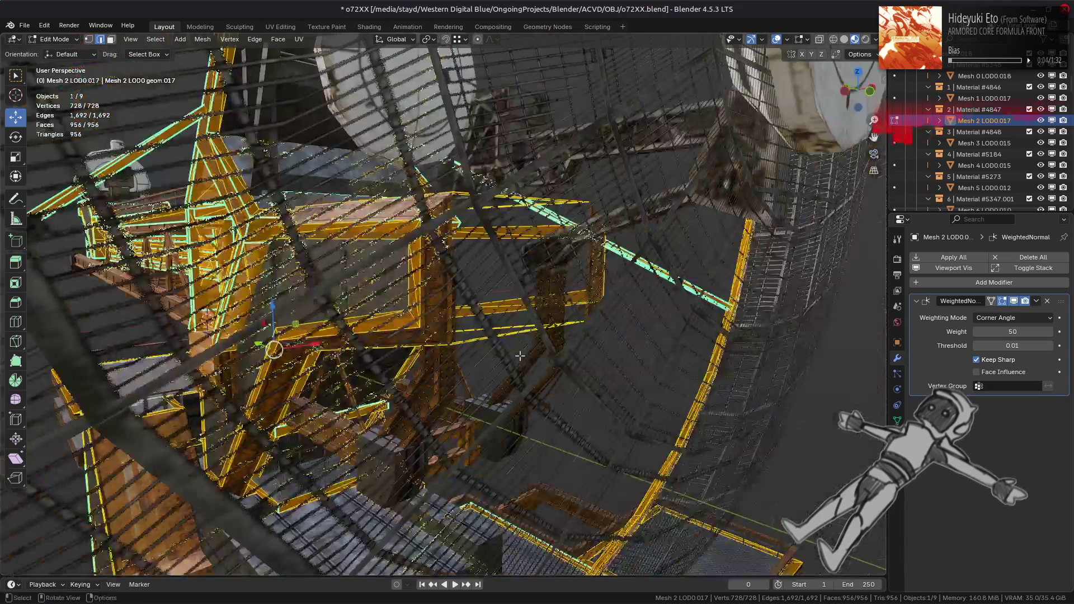
key(Tab)
mouse_move(522, 360)
middle_down()
mouse_move(580, 319)
mouse_move(570, 338)
mouse_move(472, 329)
mouse_move(585, 343)
mouse_move(455, 353)
mouse_move(770, 364)
mouse_move(687, 355)
middle_up()
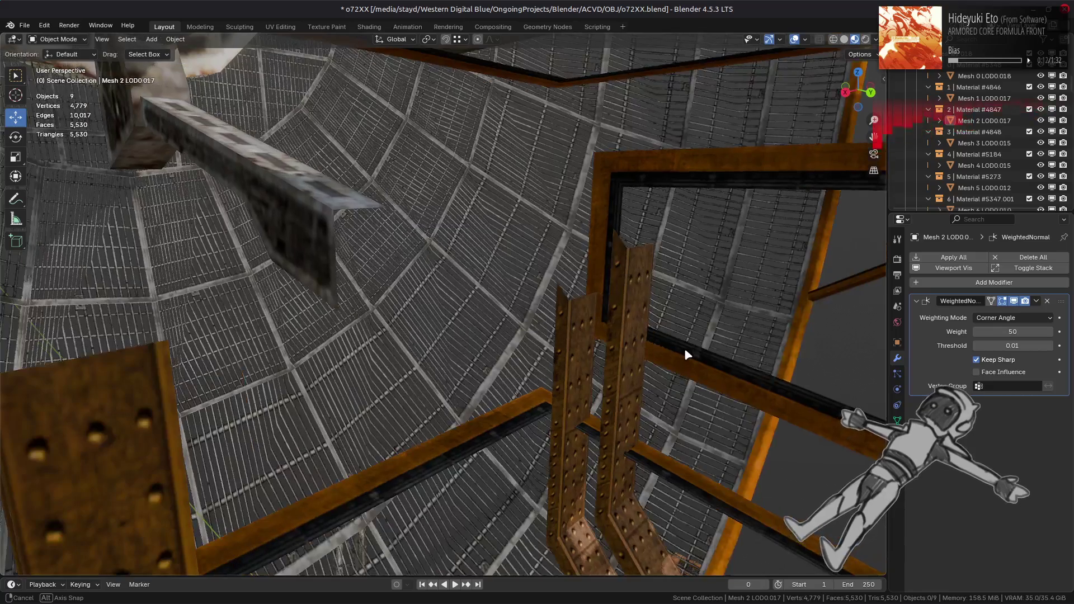
mouse_move(477, 383)
middle_down()
mouse_move(613, 360)
mouse_move(736, 355)
mouse_move(511, 364)
mouse_move(625, 347)
mouse_move(650, 355)
mouse_move(661, 340)
mouse_move(652, 326)
mouse_move(571, 350)
mouse_move(510, 342)
mouse_move(642, 351)
middle_up()
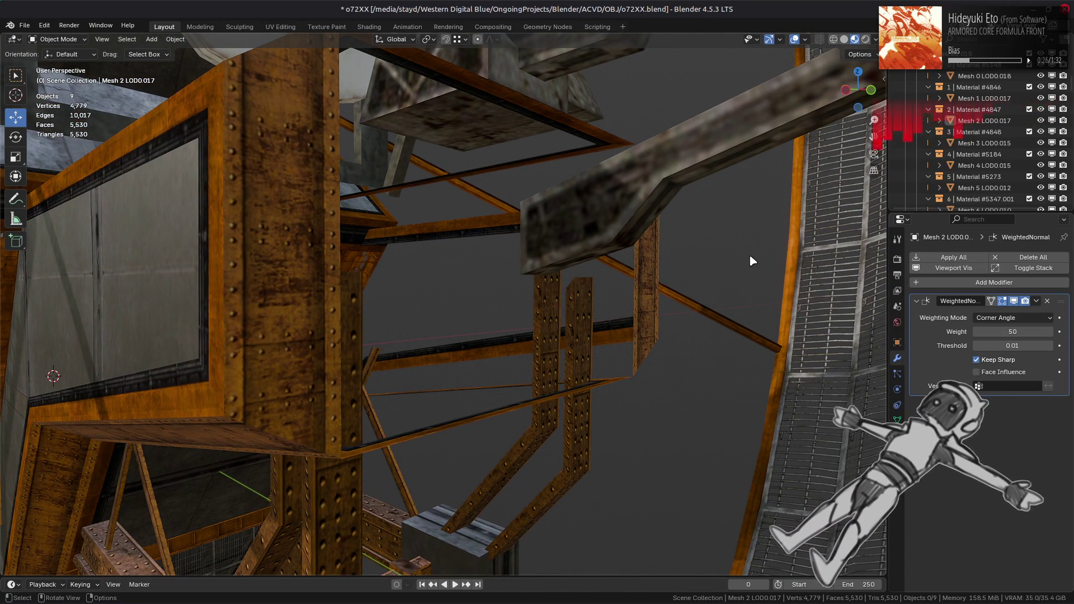
- Toggle scene collections in the outliner to compare contents, leaving o7213 included again
click(1024, 143)
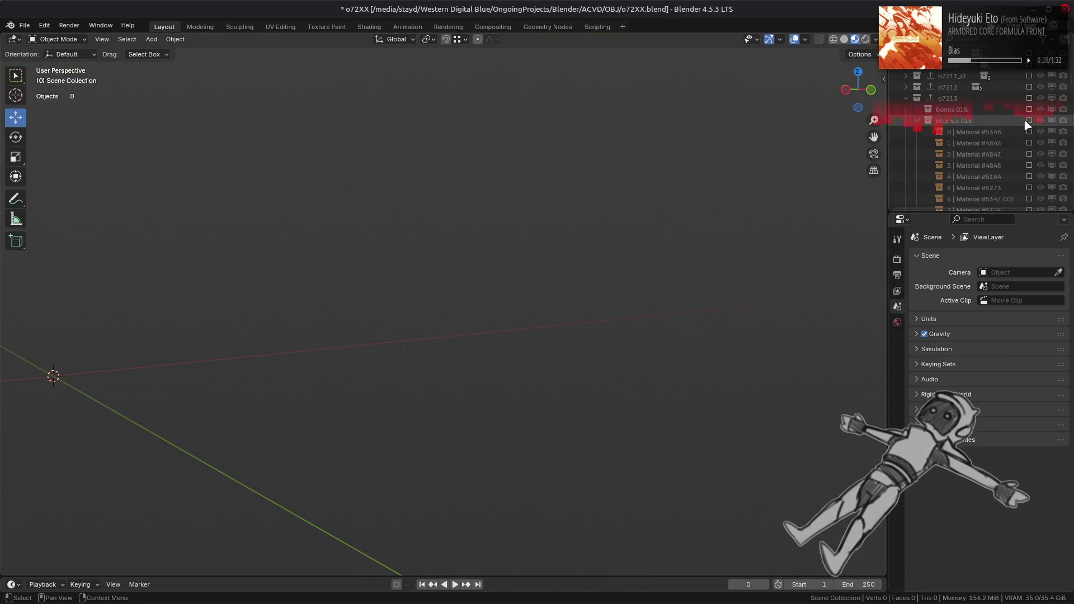
click(1028, 144)
click(1030, 132)
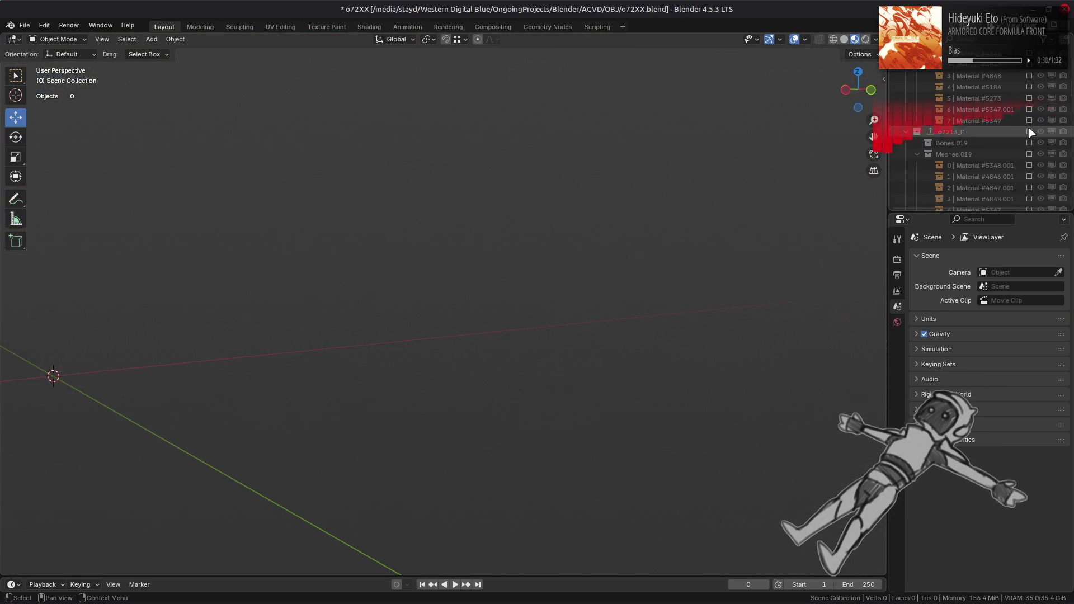
click(1028, 121)
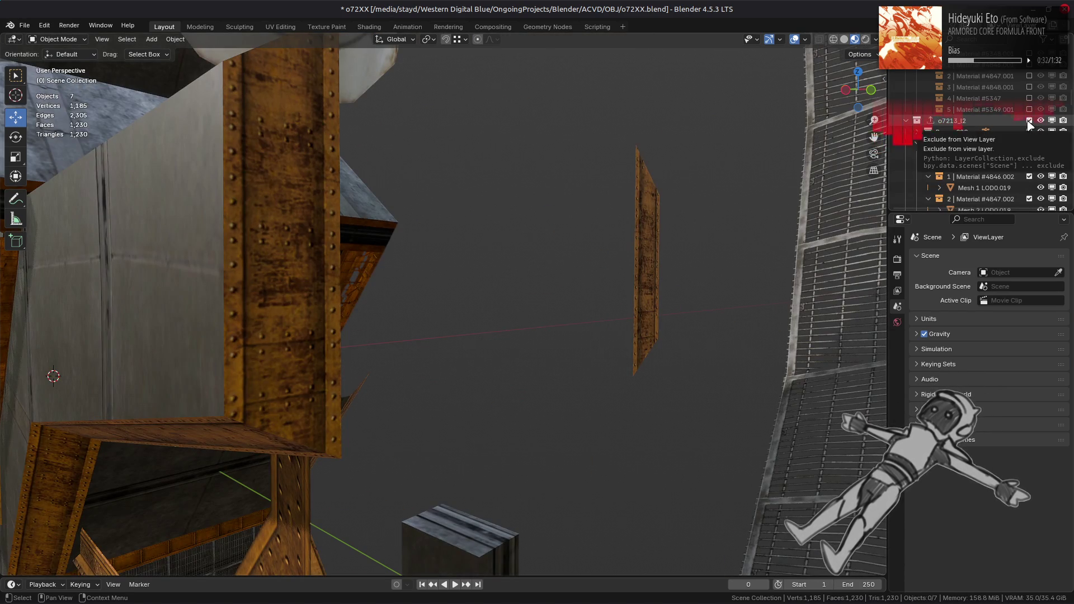
click(1028, 121)
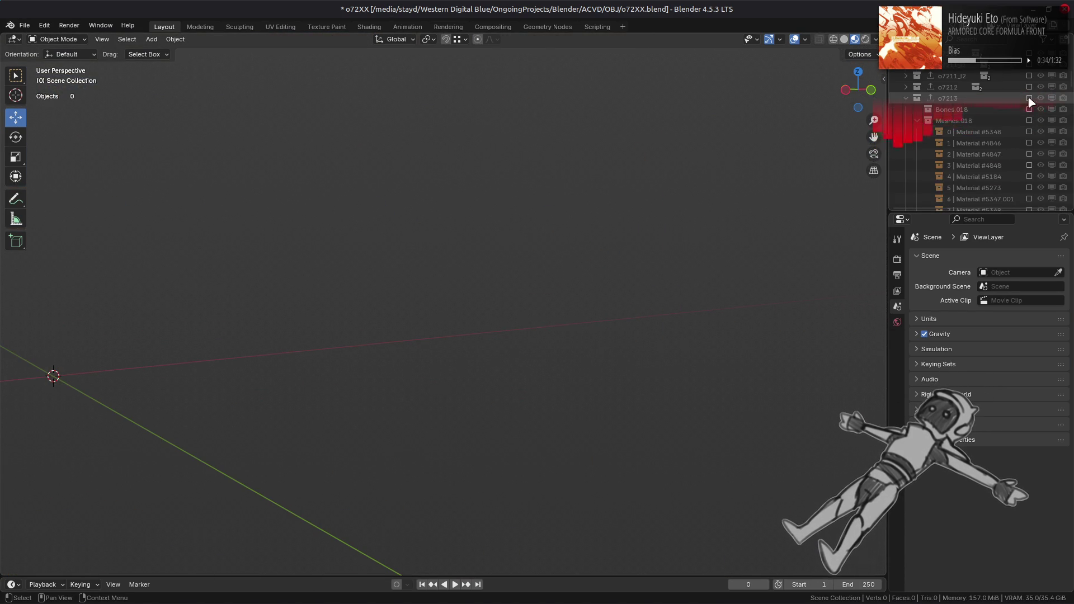
click(1029, 121)
click(630, 219)
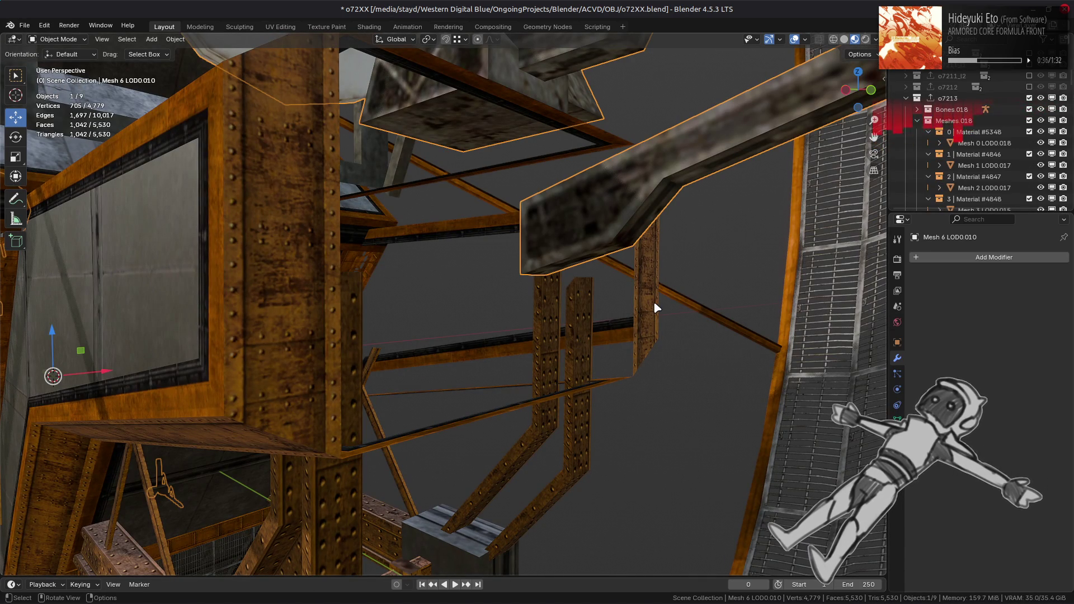
key(alt+a)
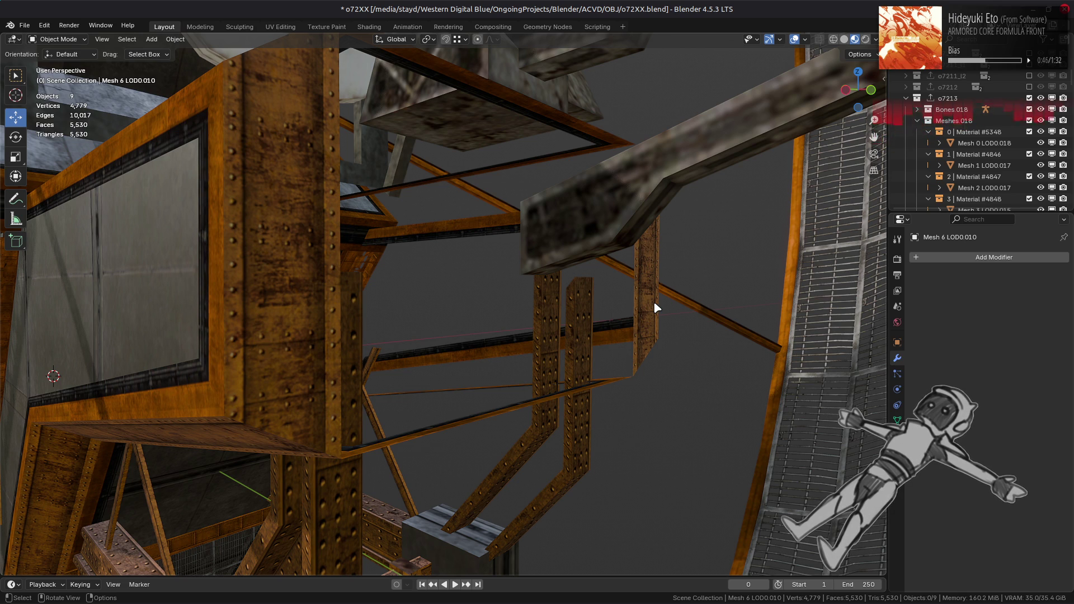
- Edit Mesh 0 LOD0.018 and select the lower-beam edges with similar face angles
click(653, 301)
key(Tab)
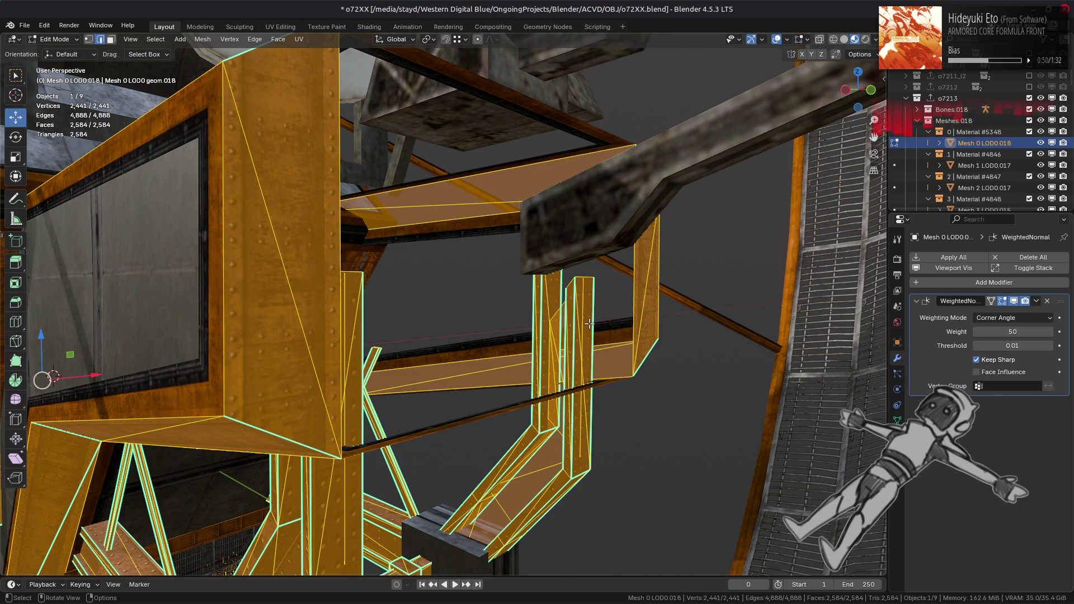
ctrl+middle_drag(519, 390, 453, 342)
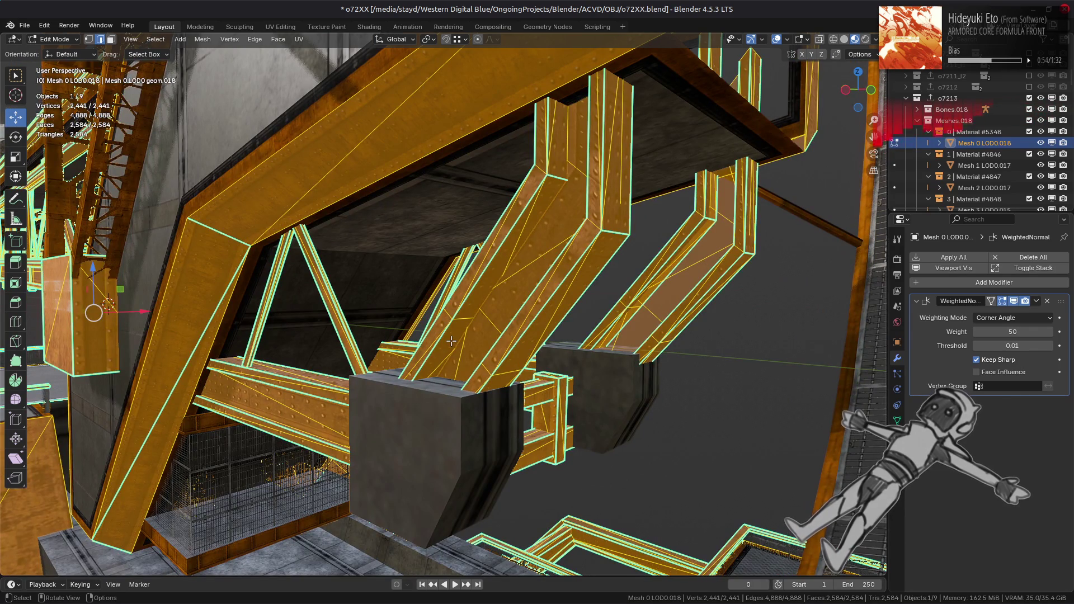
middle_drag(423, 356, 255, 398)
key(alt+a)
click(260, 412)
click(156, 39)
mouse_move(193, 184)
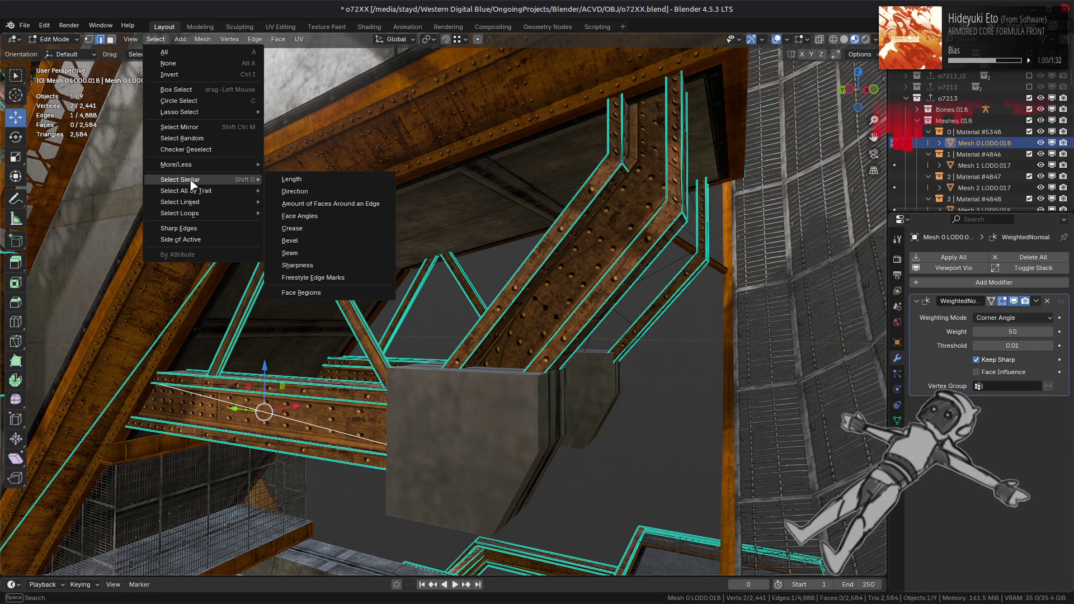
click(313, 203)
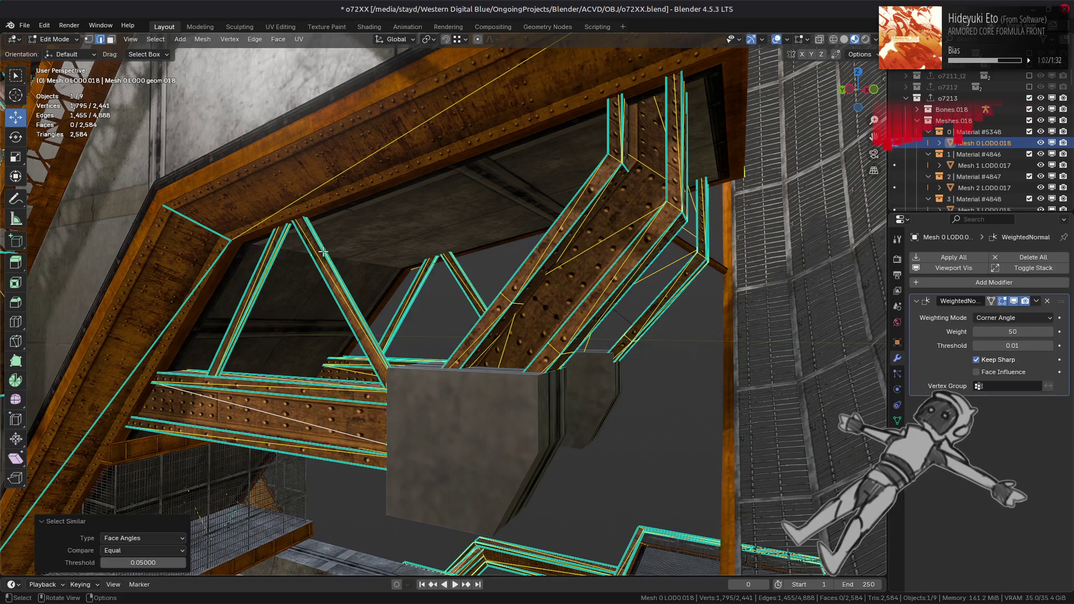
- Add upper-beam and other edges plus their matching-face-angle edges to the selection
mouse_move(332, 246)
middle_down()
mouse_move(240, 288)
mouse_move(377, 284)
mouse_move(345, 209)
middle_up()
click(345, 210)
click(156, 40)
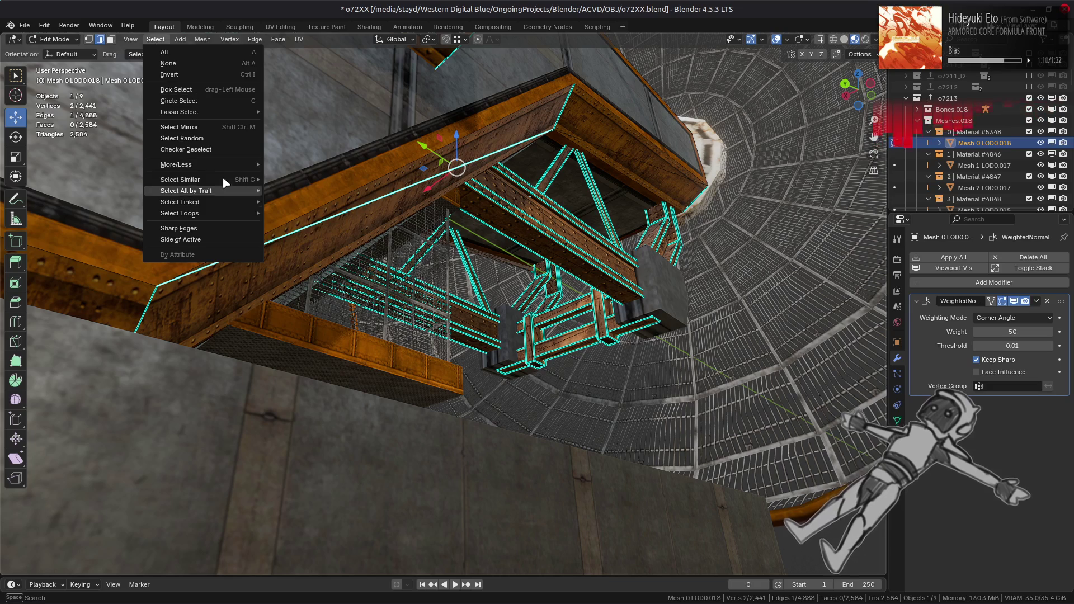
mouse_move(224, 180)
click(300, 216)
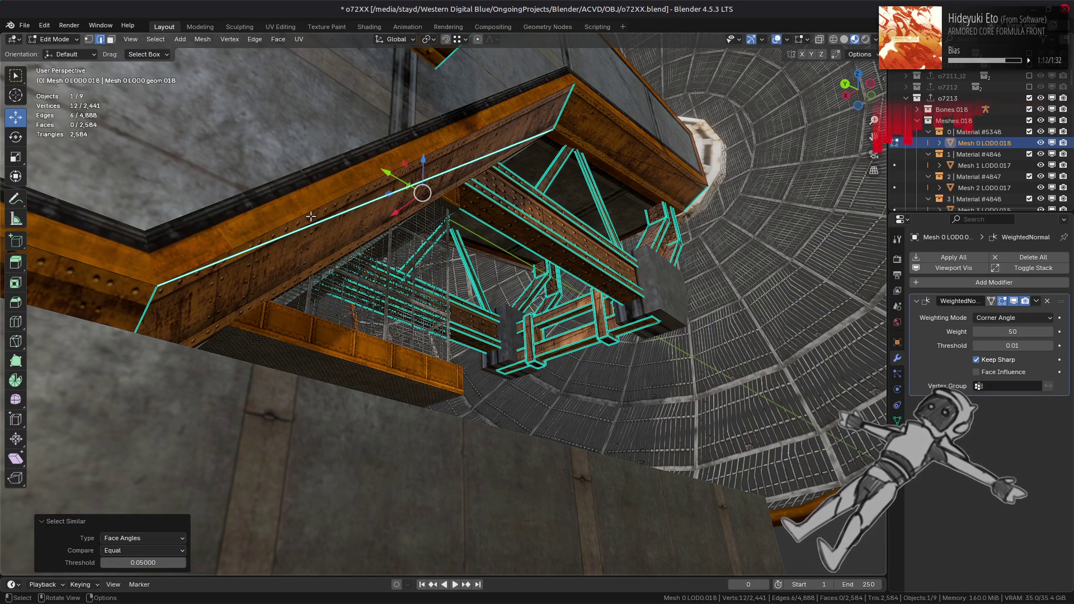
mouse_move(310, 217)
middle_down()
mouse_move(298, 280)
mouse_move(346, 310)
mouse_move(452, 311)
middle_up()
right_click(486, 311)
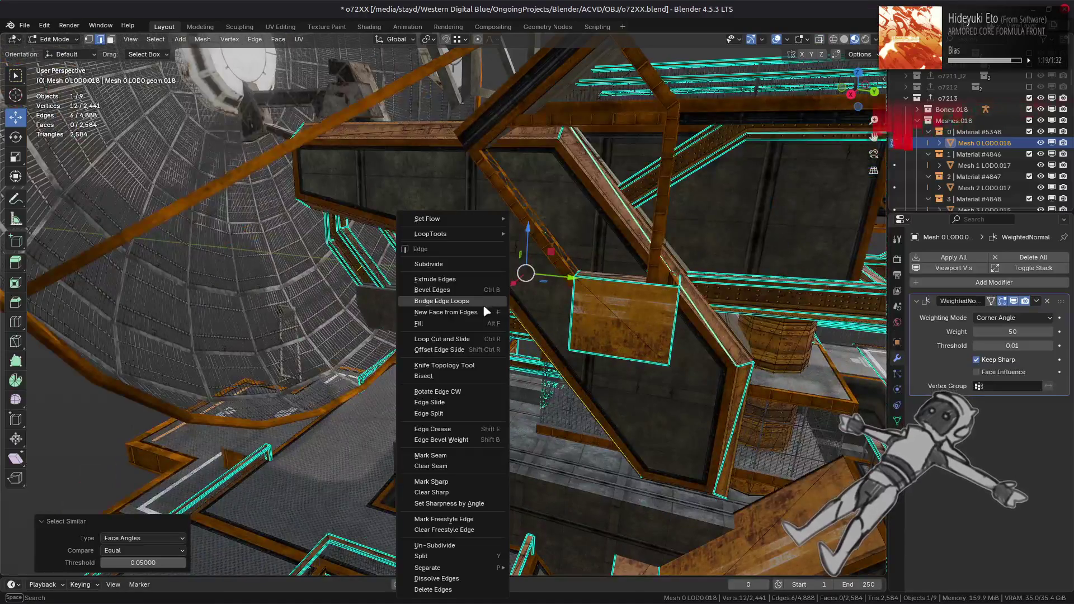
shift+click(729, 440)
click(156, 39)
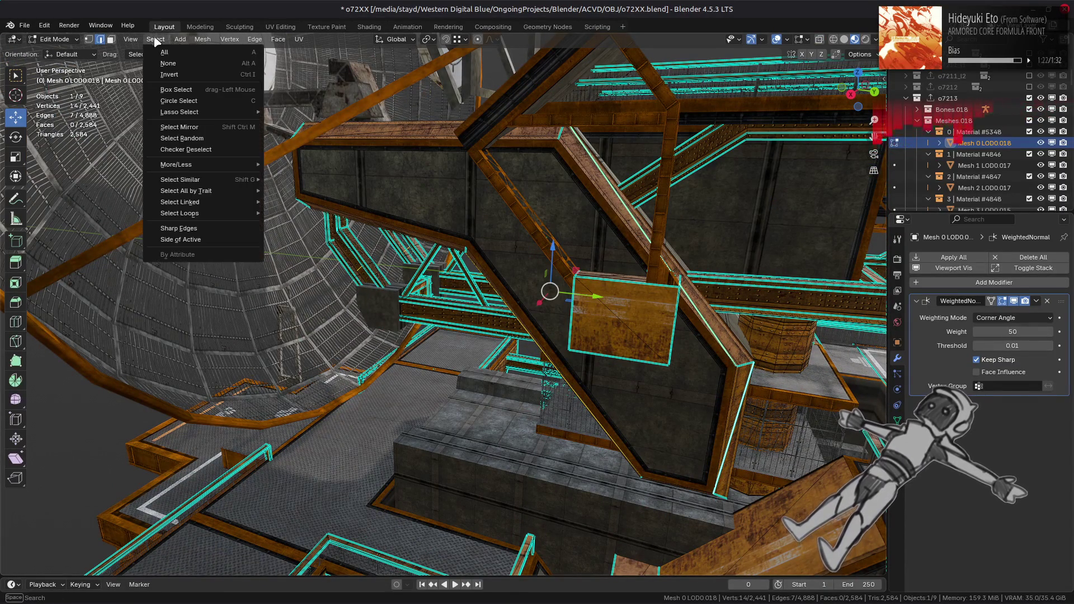
mouse_move(235, 180)
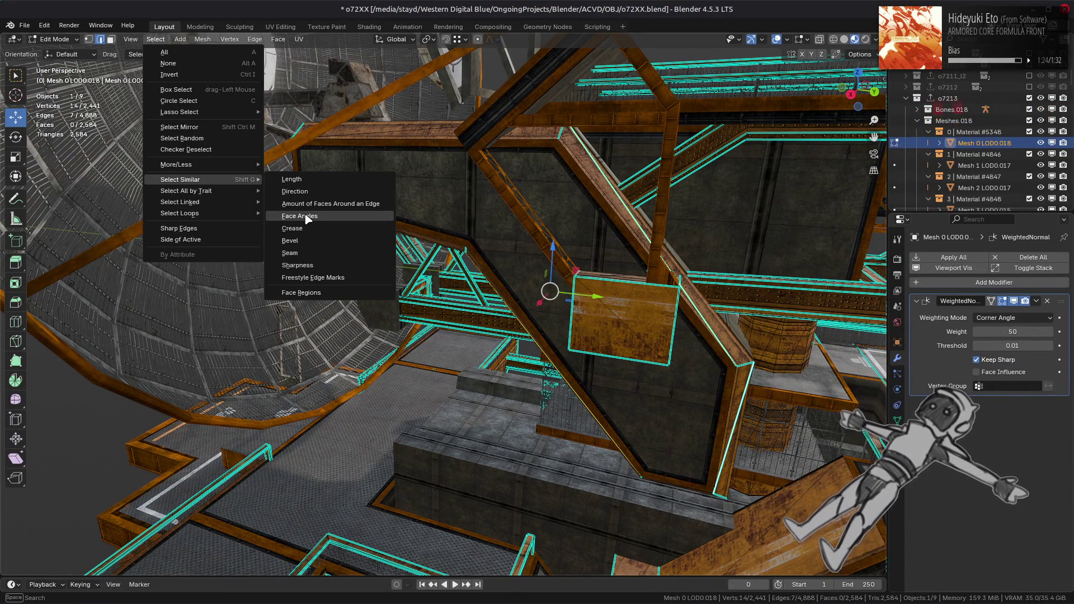
click(307, 218)
- Mark the selected edges sharp, deselect, return to Object Mode and switch to solid shading
mouse_move(304, 214)
middle_down()
mouse_move(451, 335)
mouse_move(193, 353)
middle_up()
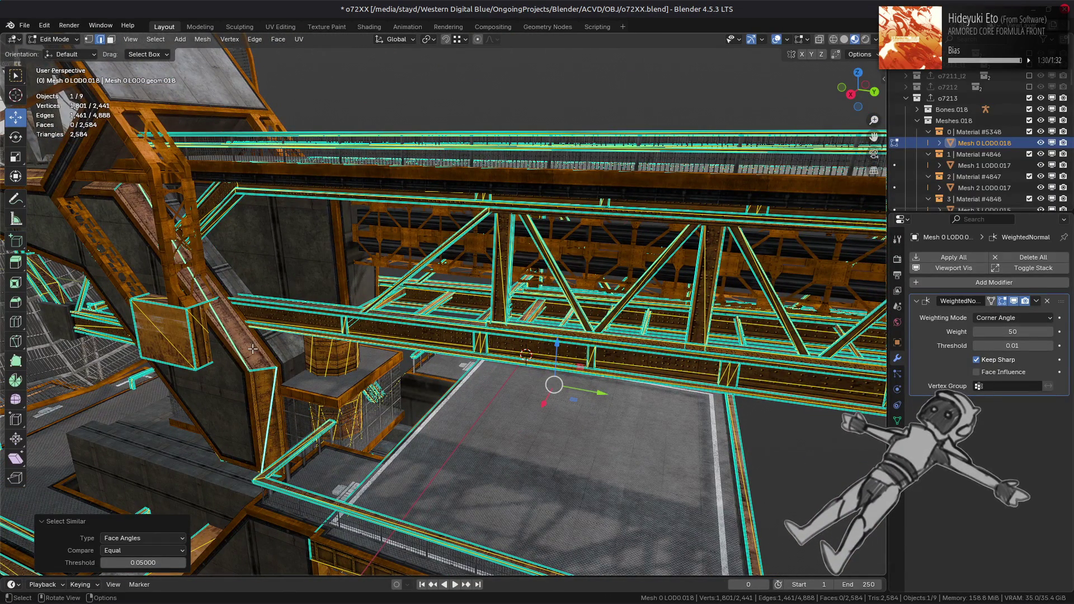
middle_drag(257, 351, 211, 335)
right_click(210, 338)
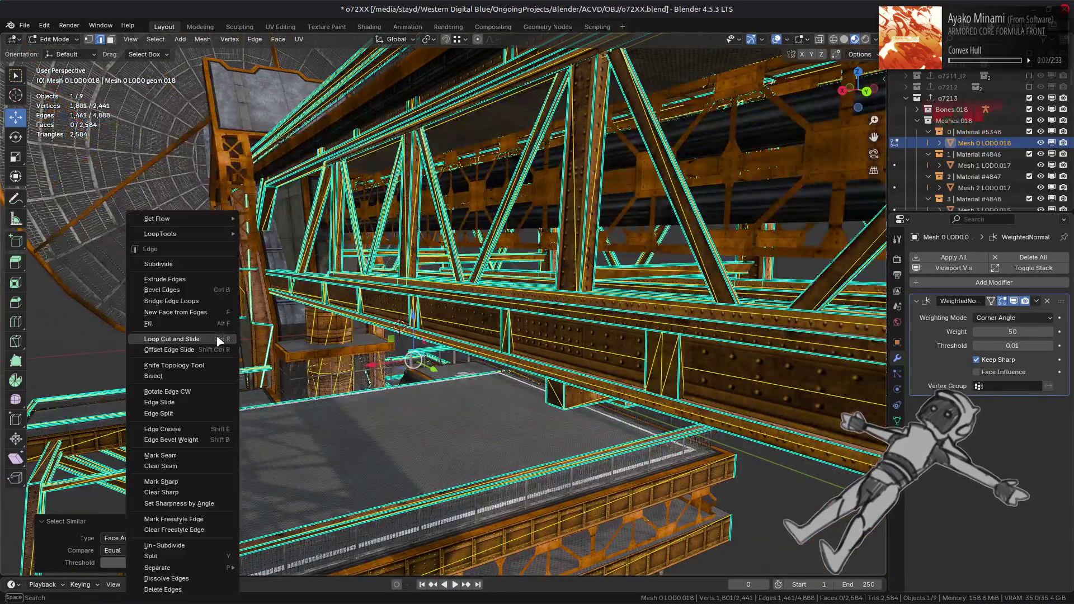
click(203, 497)
mouse_move(282, 429)
middle_down()
mouse_move(424, 389)
mouse_move(429, 374)
mouse_move(407, 372)
mouse_move(475, 383)
mouse_move(446, 376)
middle_up()
key(alt+a)
key(Tab)
click(844, 39)
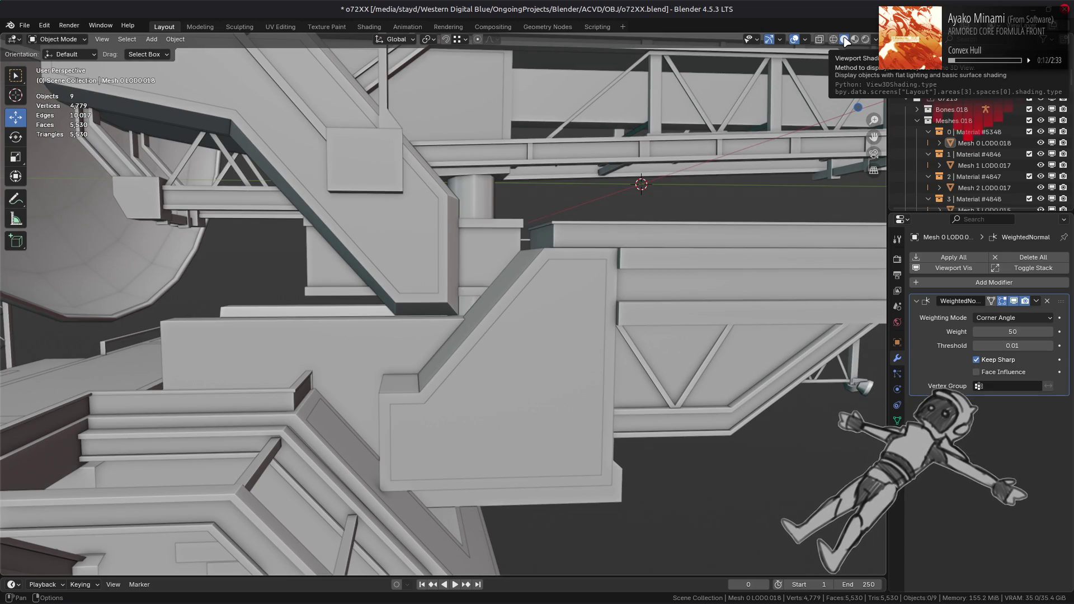
- Orbit and zoom around the model in solid shading to face the girder box
scroll(557, 206, down, 2)
mouse_move(557, 206)
middle_down()
mouse_move(564, 215)
mouse_move(664, 203)
mouse_move(372, 343)
mouse_move(433, 330)
mouse_move(578, 209)
middle_up()
scroll(678, 204, up, 5)
mouse_move(688, 271)
middle_down()
mouse_move(694, 311)
mouse_move(647, 338)
mouse_move(394, 314)
middle_up()
scroll(647, 334, up, 2)
- Select Mesh 2 LOD0.017, enter Edit Mode and orbit in close around the girder box
click(395, 314)
key(alt+a)
click(397, 318)
key(Tab)
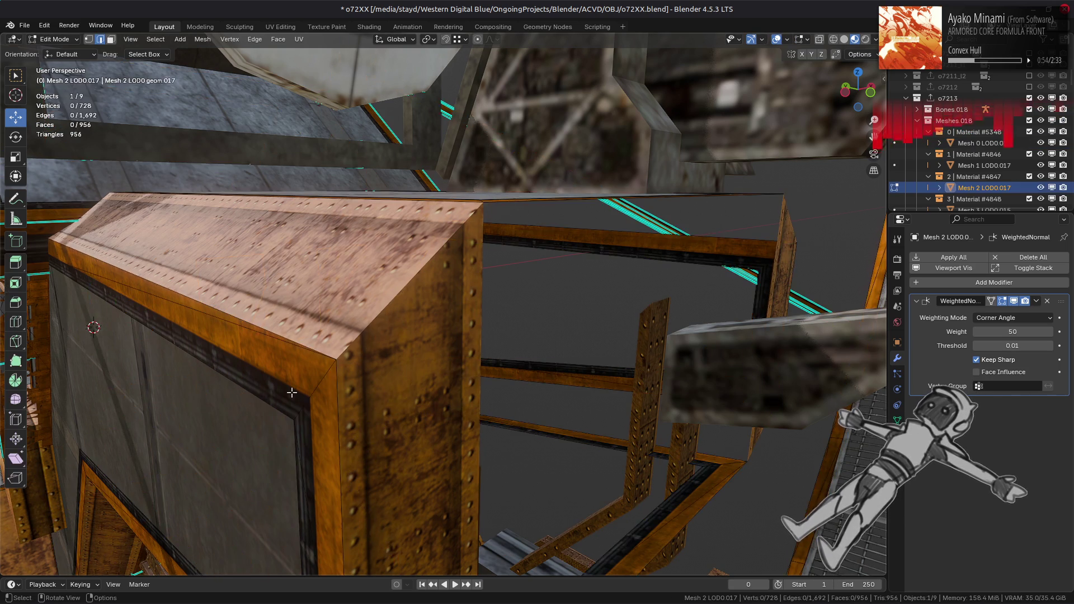
middle_drag(293, 390, 306, 369)
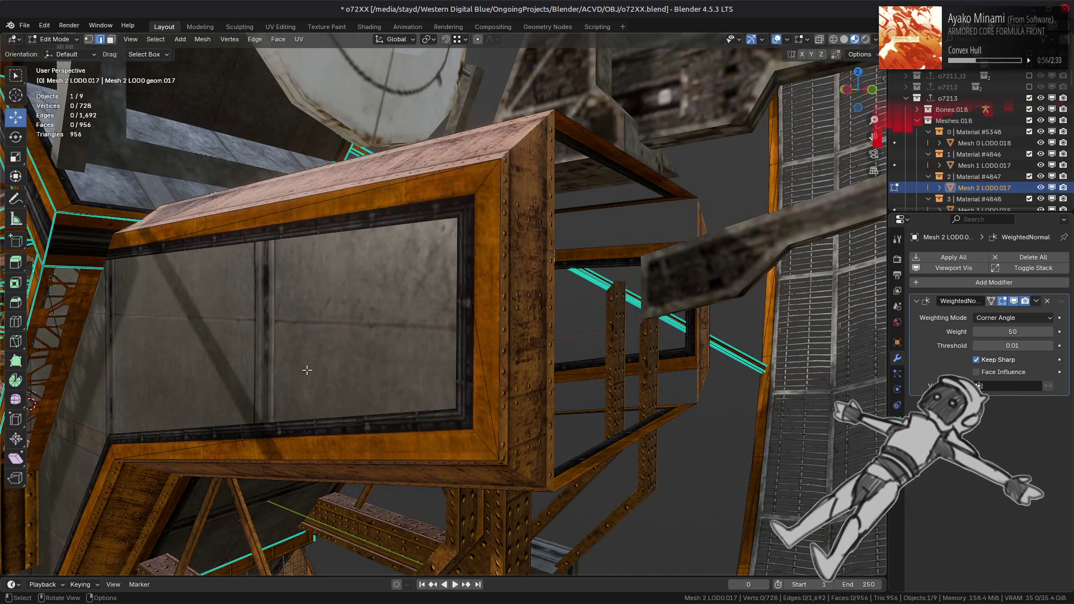
mouse_move(327, 355)
middle_down()
mouse_move(383, 356)
mouse_move(258, 332)
mouse_move(322, 259)
middle_up()
mouse_move(389, 237)
middle_down()
mouse_move(336, 250)
mouse_move(449, 244)
mouse_move(442, 279)
middle_up()
- Select a lower-panel face of the girder box and grow the selection to neighbouring faces
key(Tab)
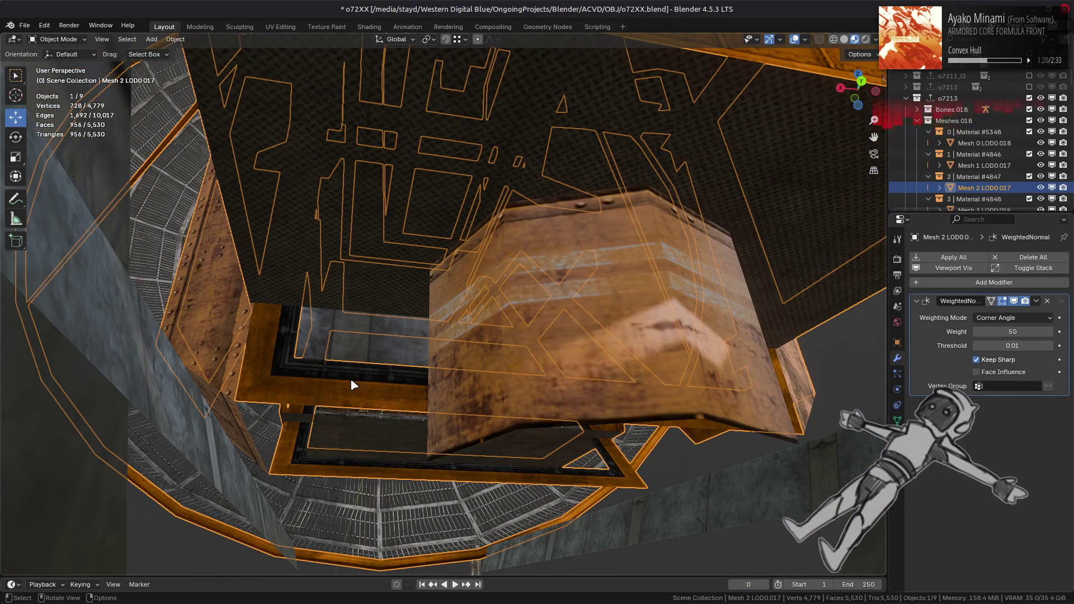
key(Tab)
click(358, 387)
middle_drag(382, 393, 440, 351)
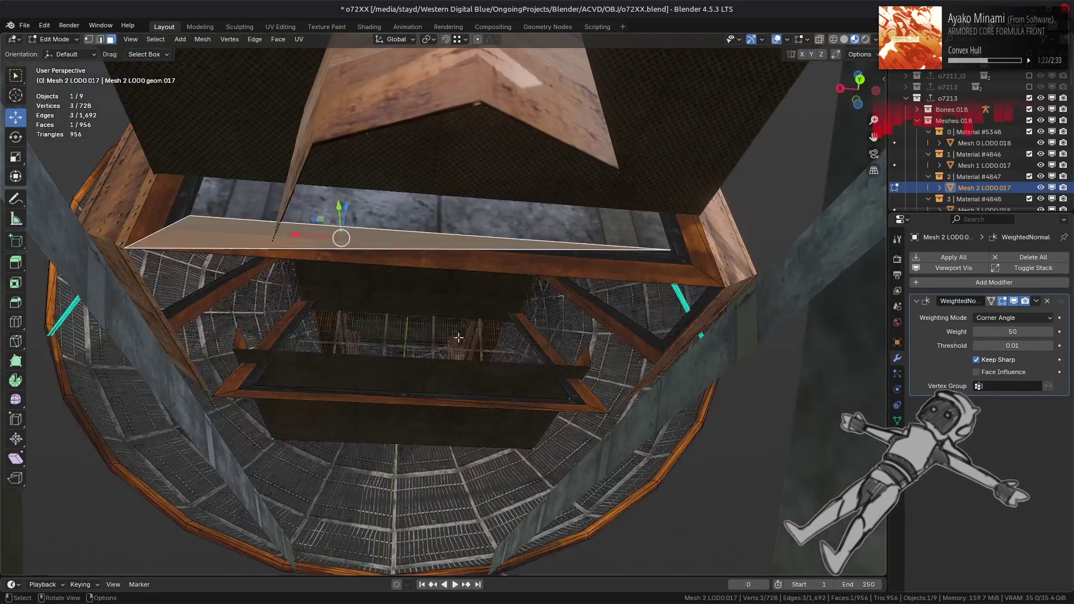
key(ctrl+KP_Add)
mouse_move(587, 274)
middle_down()
mouse_move(592, 288)
mouse_move(505, 335)
middle_up()
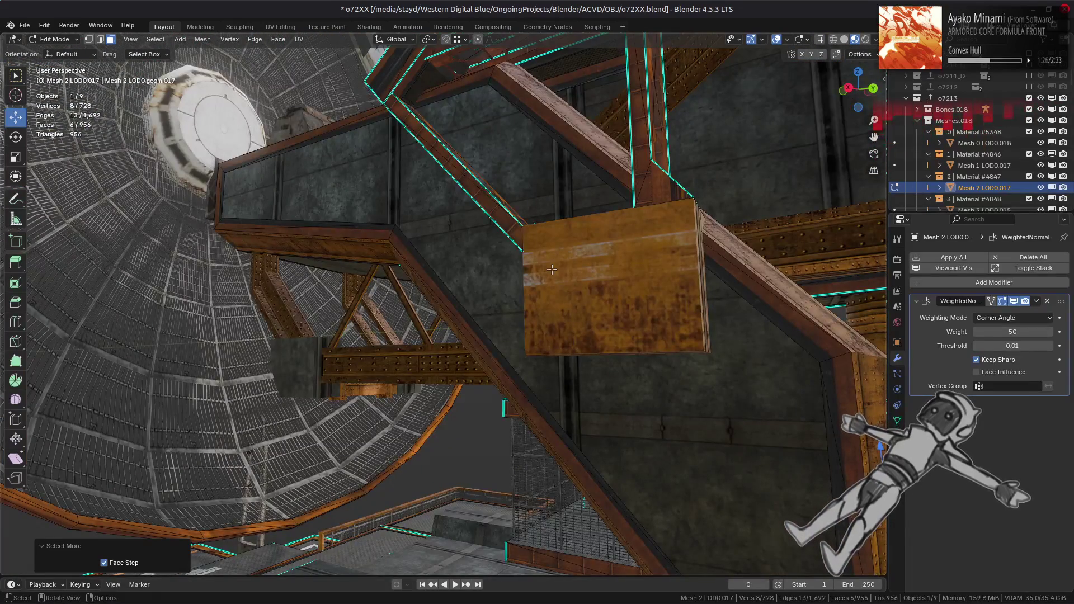
key(n)
key(n)
mouse_move(553, 267)
middle_down()
mouse_move(456, 329)
mouse_move(499, 316)
middle_up()
- Duplicate the selected panel faces and rotate the copy 180° about Z
key(shift+d)
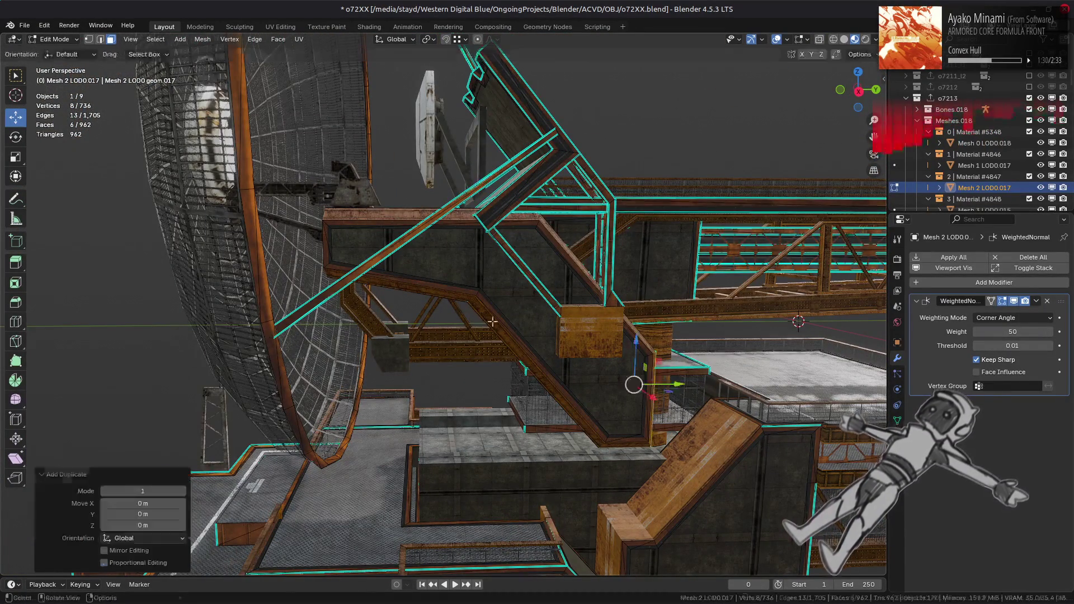
key(y)
key(z)
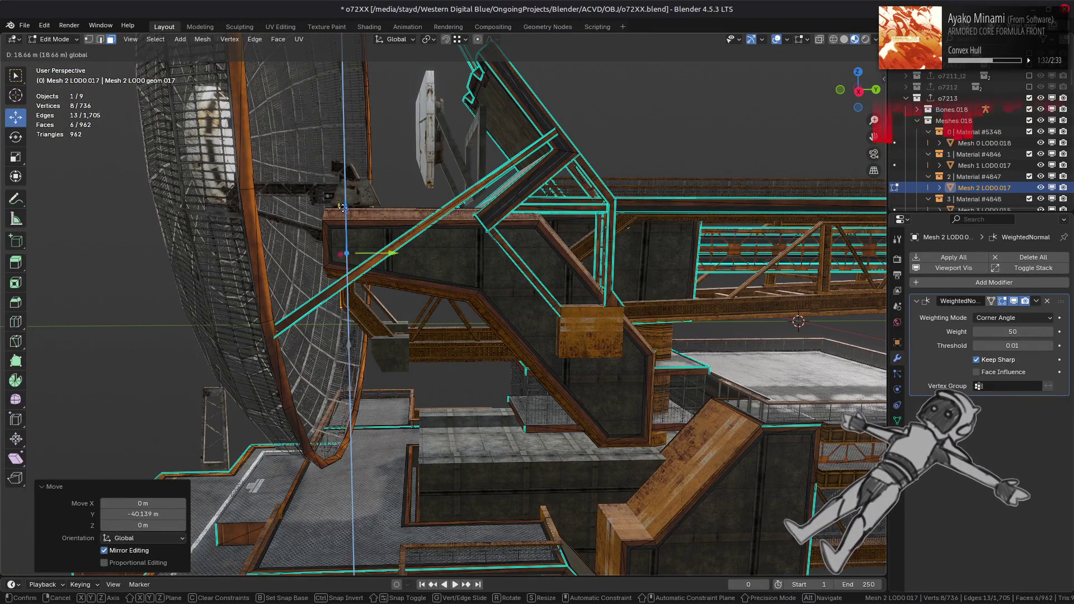
click(352, 218)
scroll(353, 218, up, 5)
middle_drag(353, 218, 580, 204)
scroll(547, 208, up, 2)
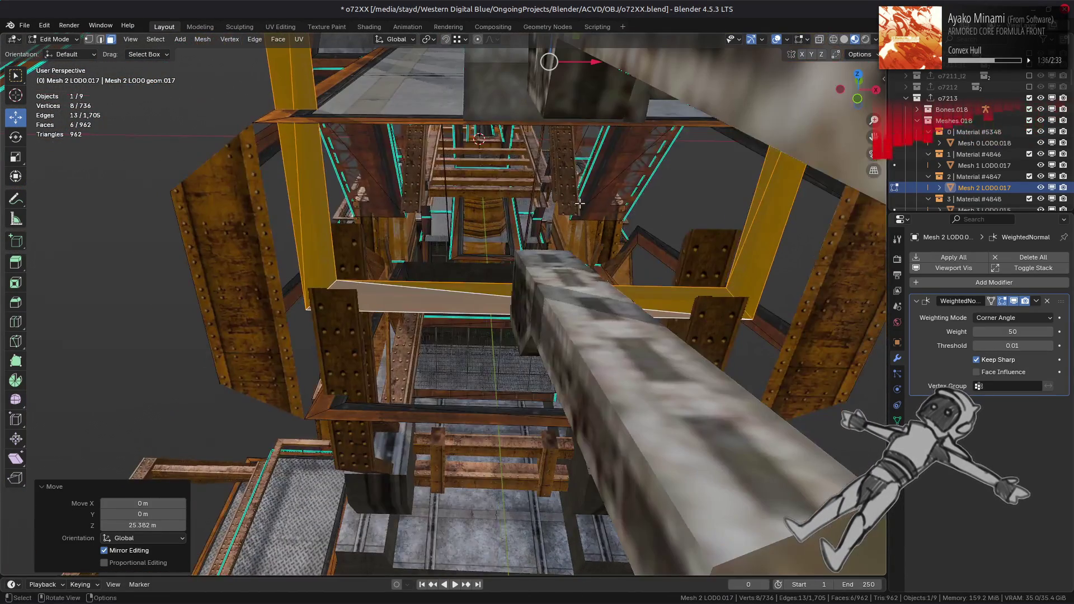
text(rz180)
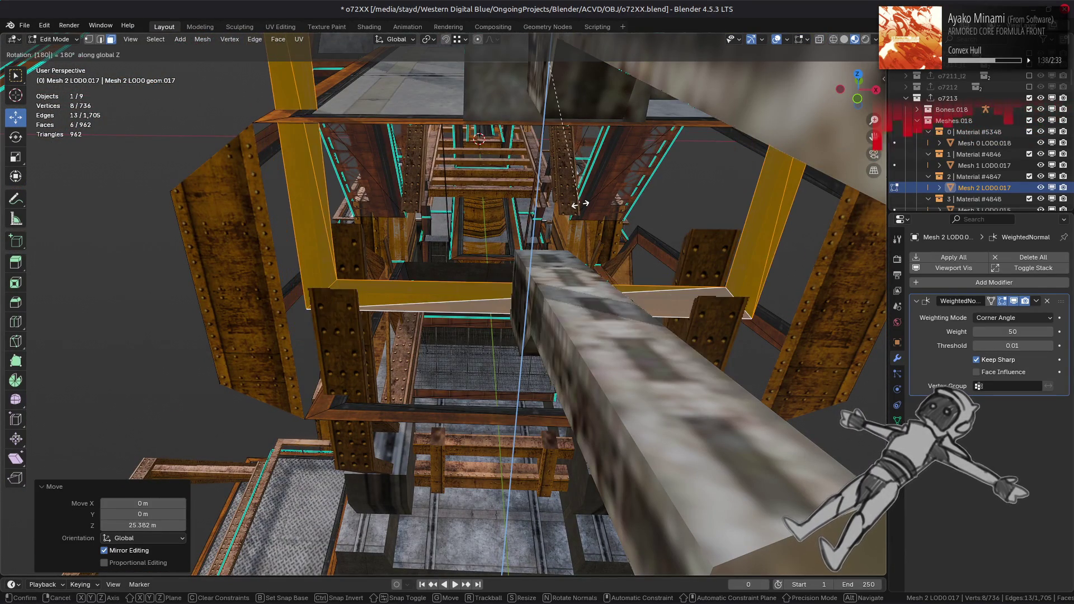
key(Return)
- Move the duplicated frame piece -1.583 m along Y and -2.81 m along Z
scroll(426, 192, up, 3)
mouse_move(426, 192)
middle_down()
mouse_move(582, 187)
mouse_move(522, 132)
mouse_move(531, 149)
mouse_move(520, 204)
middle_up()
drag(509, 136, 358, 400)
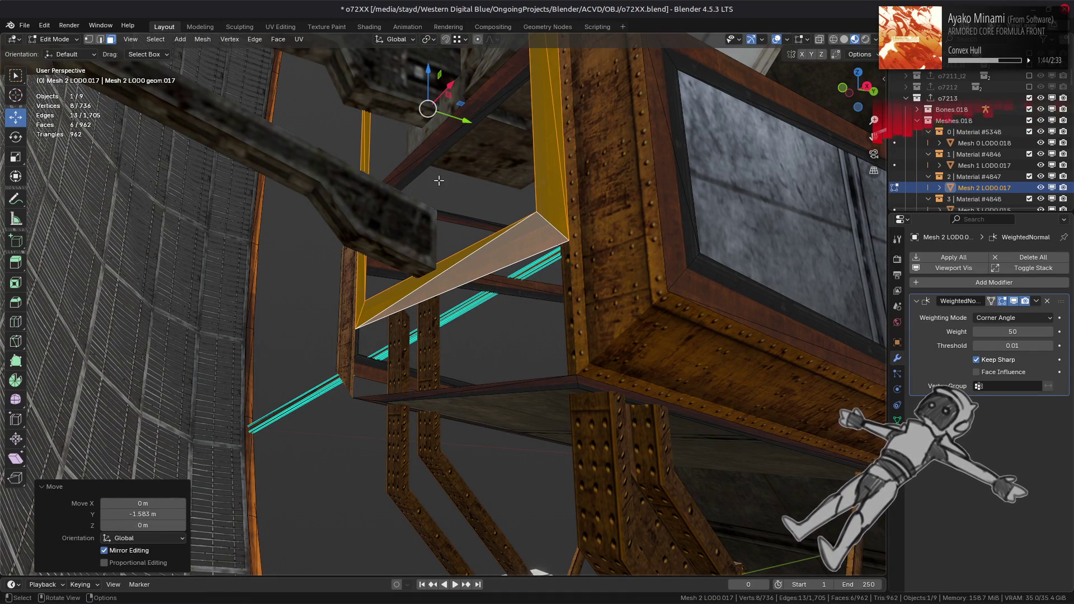
mouse_move(430, 80)
mouse_down()
mouse_move(565, 335)
mouse_move(567, 388)
mouse_move(572, 365)
mouse_up()
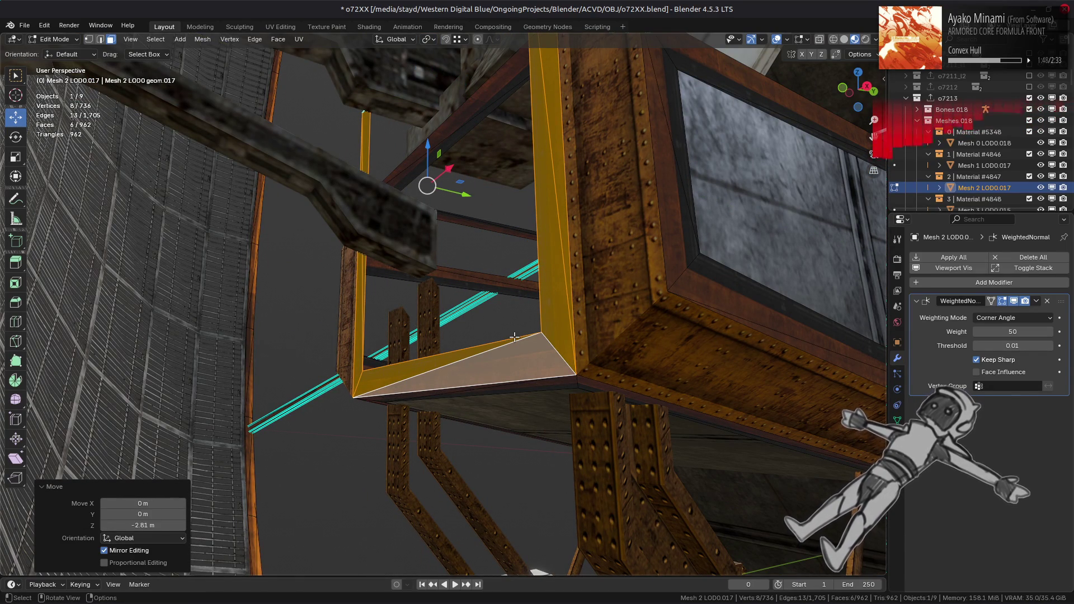
middle_drag(514, 336, 302, 117)
click(278, 39)
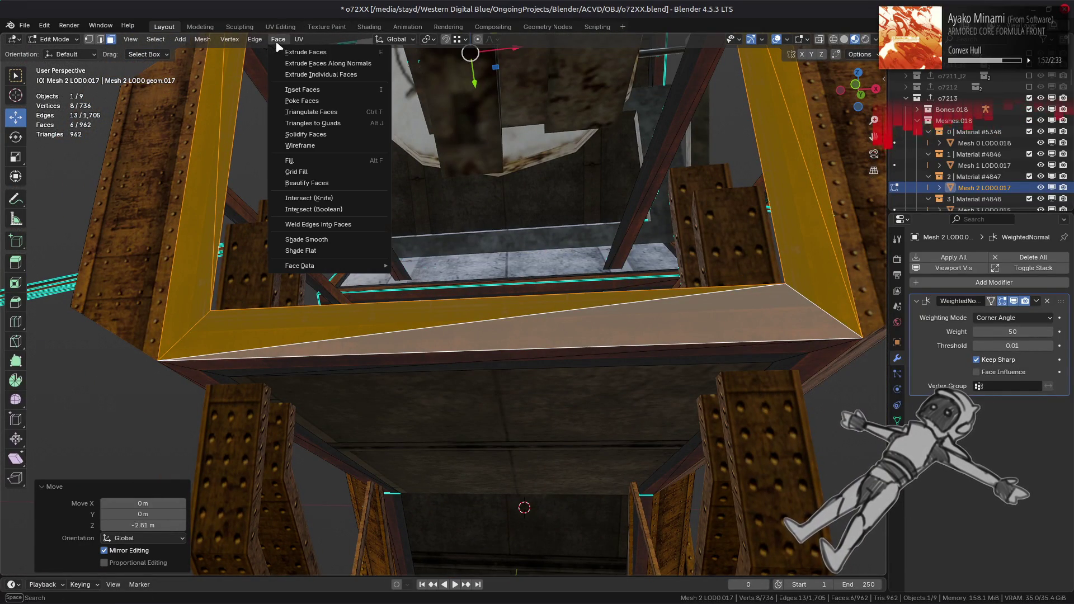
- Convert the piece's triangles to quads with 89° shape angle, 0.5 topology influence, comparing UVs, colours, seams
click(314, 123)
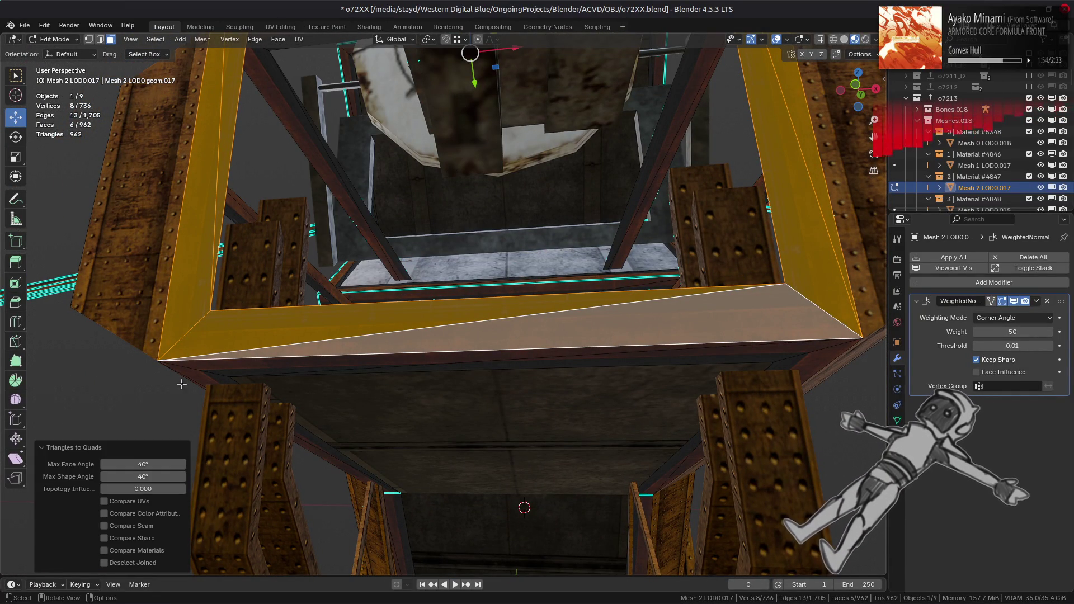
mouse_move(289, 318)
middle_down()
mouse_move(356, 344)
mouse_move(351, 334)
middle_up()
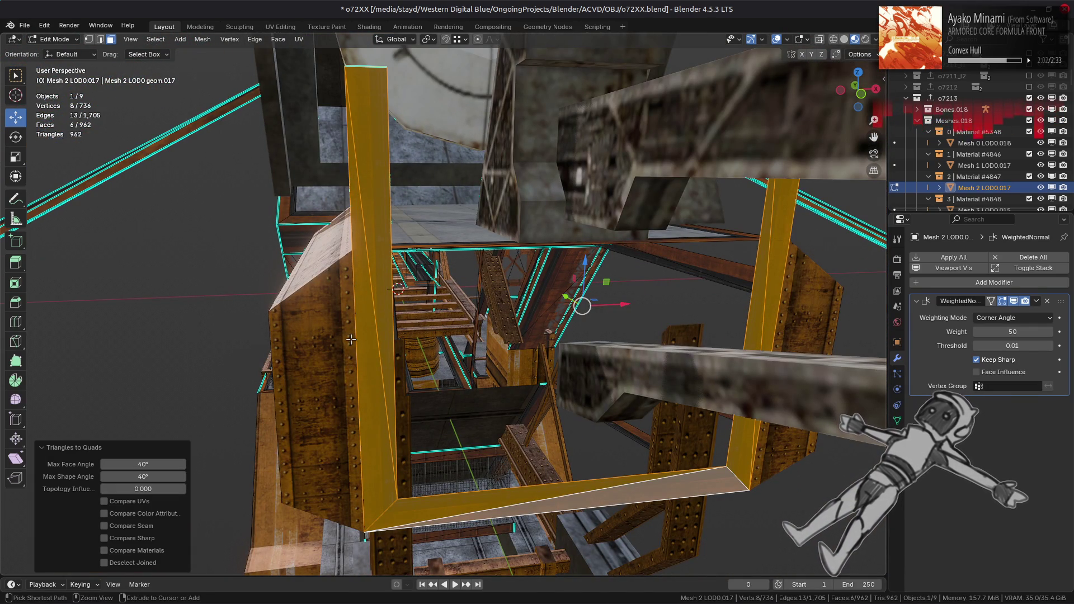
click(146, 474)
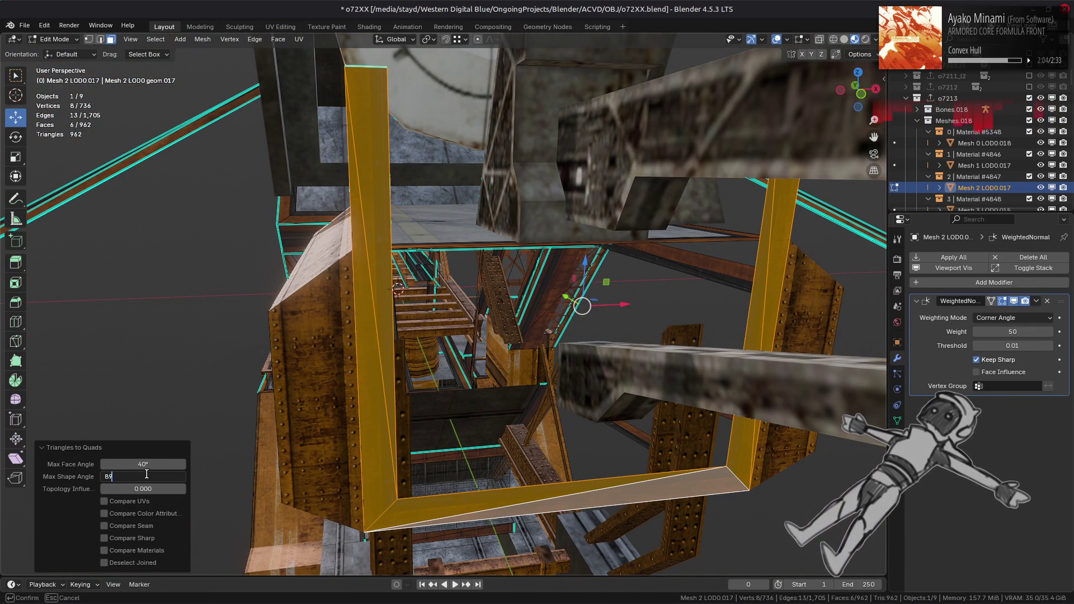
key(Return)
click(163, 486)
key(Return)
drag(128, 501, 129, 525)
mouse_move(404, 361)
middle_down()
mouse_move(396, 389)
mouse_move(398, 319)
middle_up()
click(398, 318)
scroll(398, 319, up, 4)
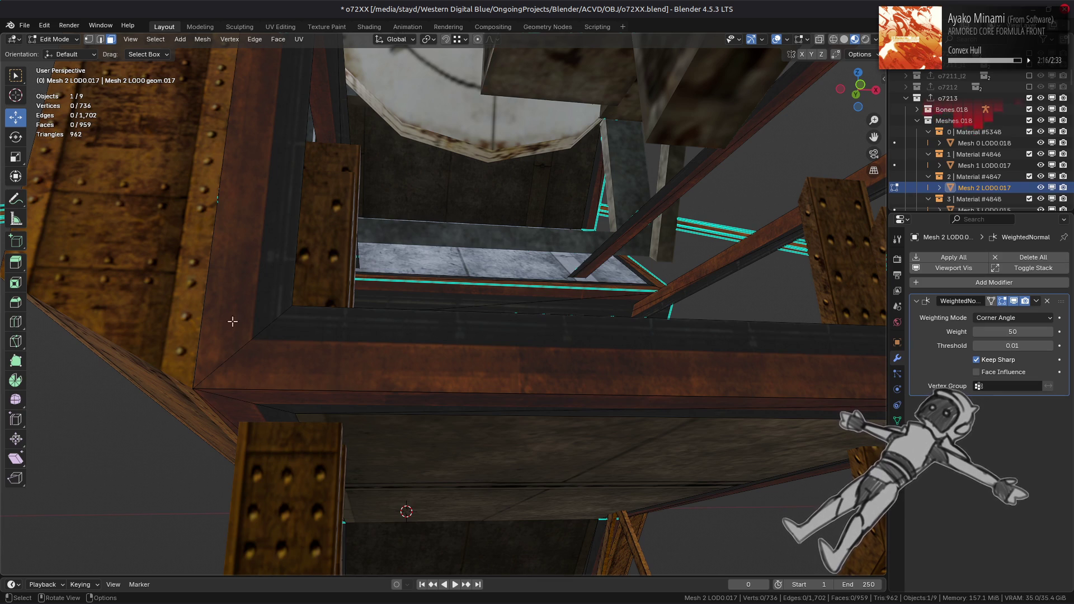
- Switch to editing the right beam Mesh 2 LOD0.017 and select its connected frame faces
key(Tab)
click(174, 326)
key(Tab)
middle_drag(174, 326, 180, 336)
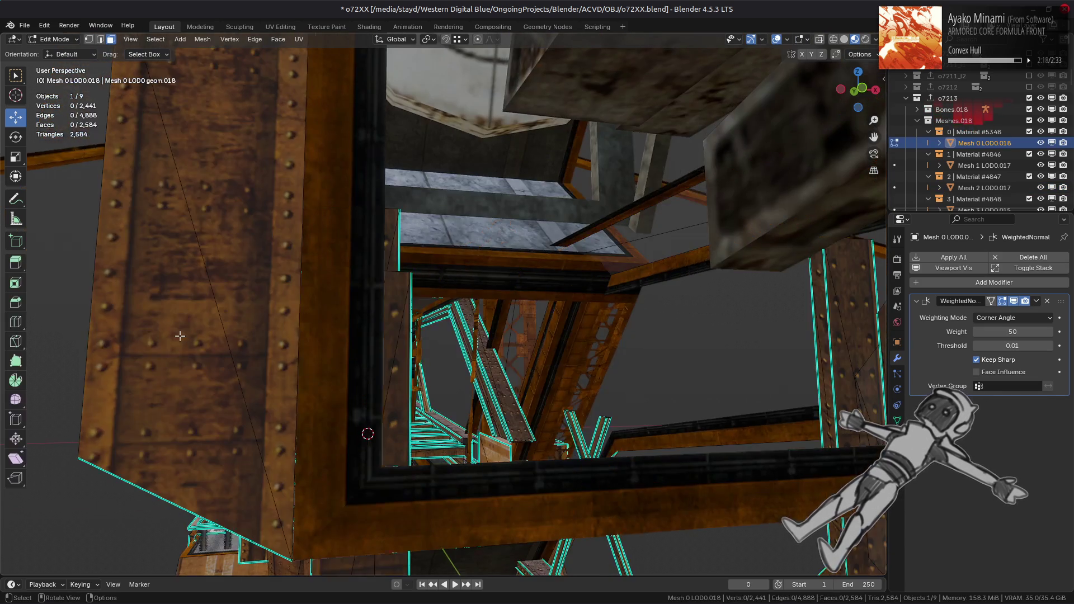
middle_drag(461, 362, 679, 387)
key(Tab)
click(679, 387)
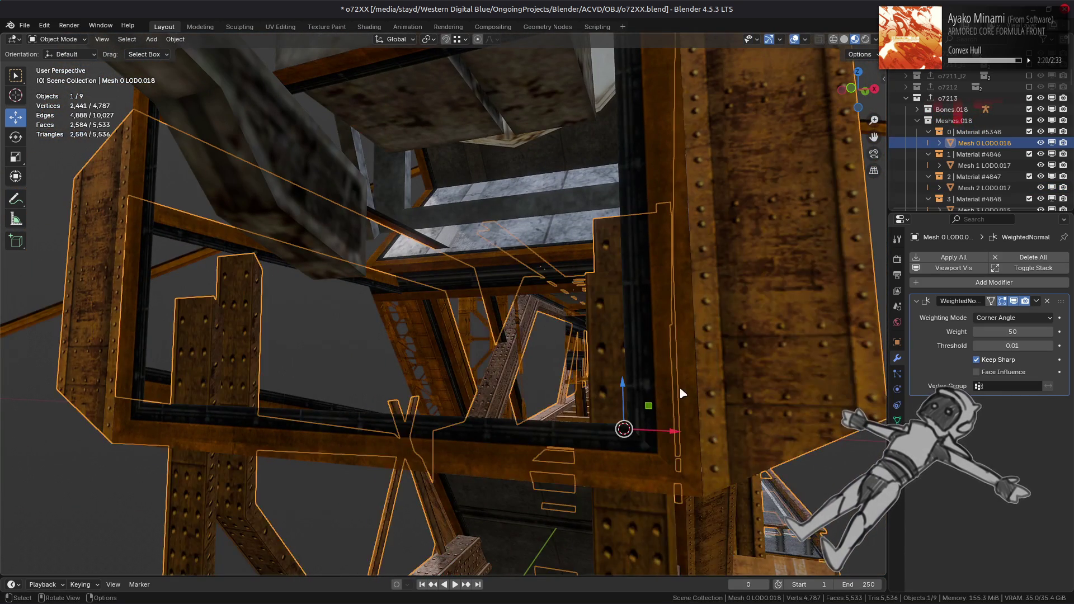
key(Tab)
click(676, 387)
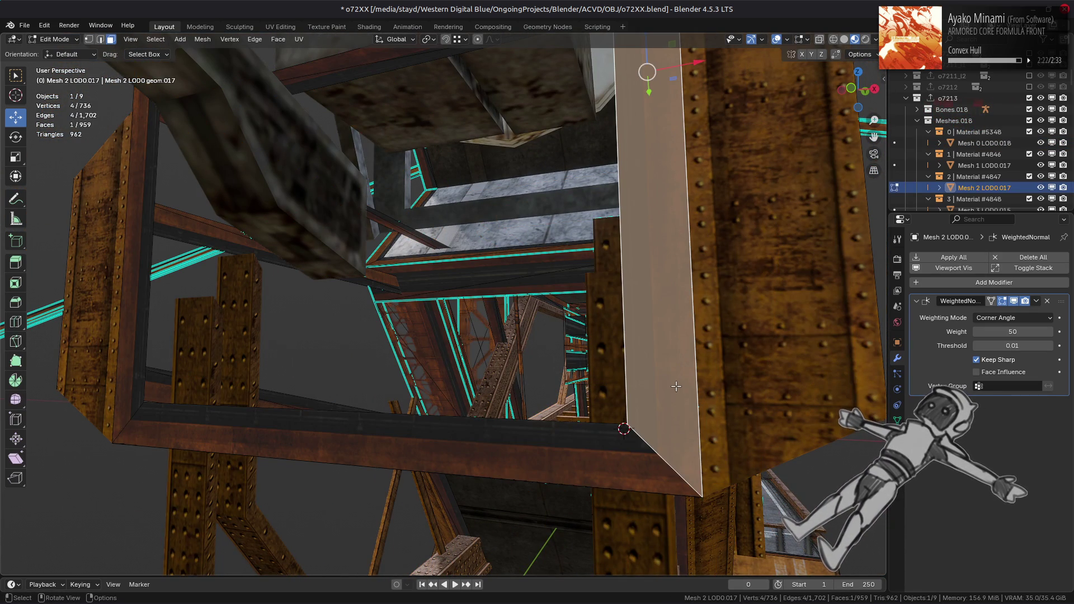
key(l)
- Select the whole connected pillar piece beneath the beam
mouse_move(675, 387)
middle_down()
mouse_move(641, 388)
mouse_move(640, 305)
middle_up()
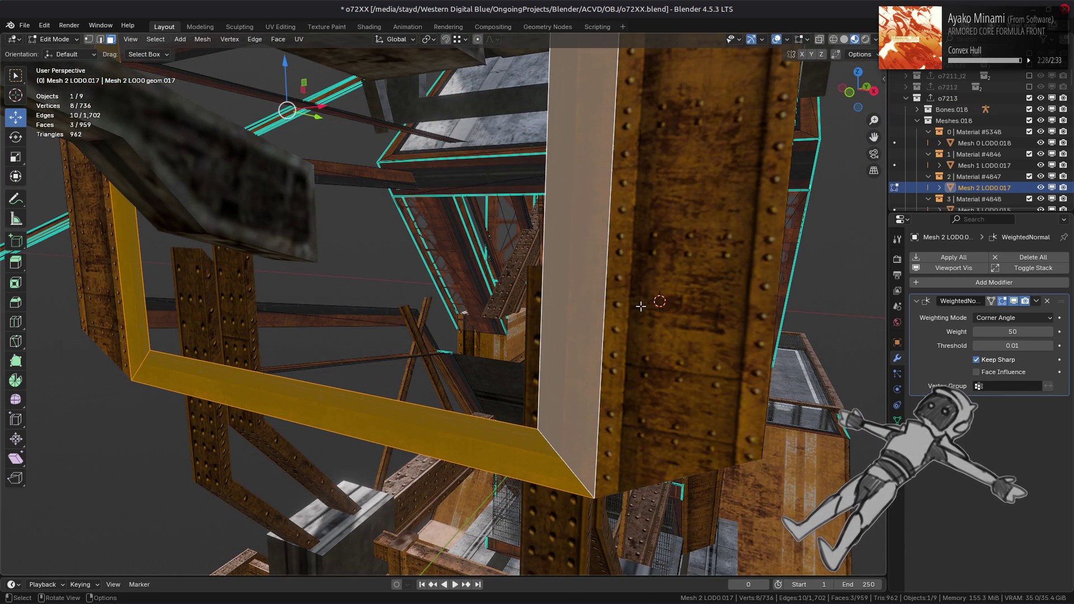
middle_drag(629, 311, 562, 293)
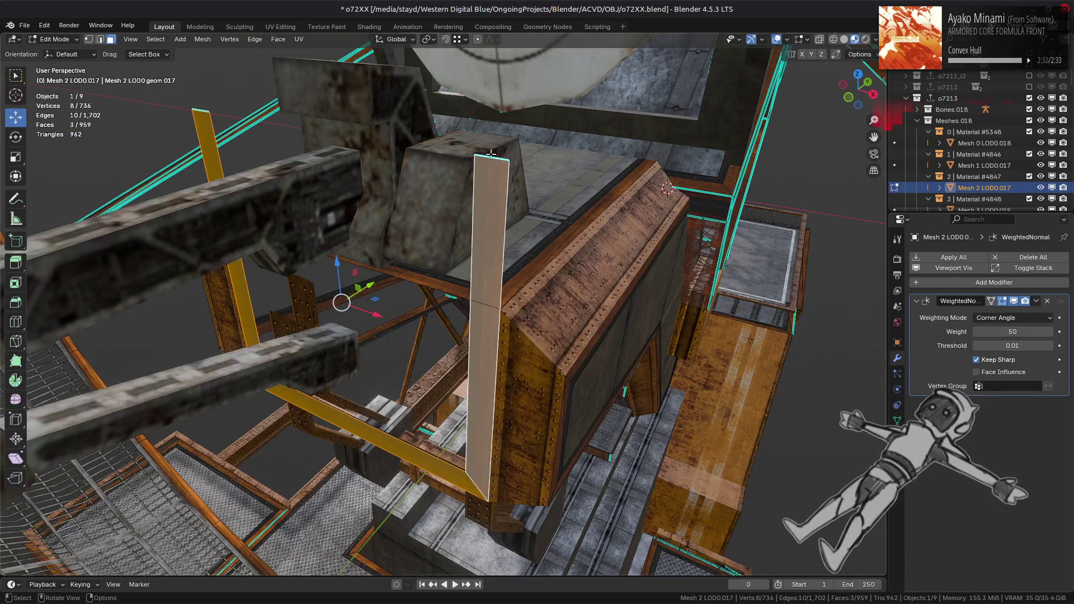
key(alt+a)
click(481, 454)
key(ctrl+l)
mouse_move(481, 454)
middle_down()
mouse_move(398, 366)
mouse_move(399, 293)
middle_up()
mouse_move(349, 120)
middle_down()
mouse_move(369, 140)
mouse_move(348, 121)
middle_up()
key(g)
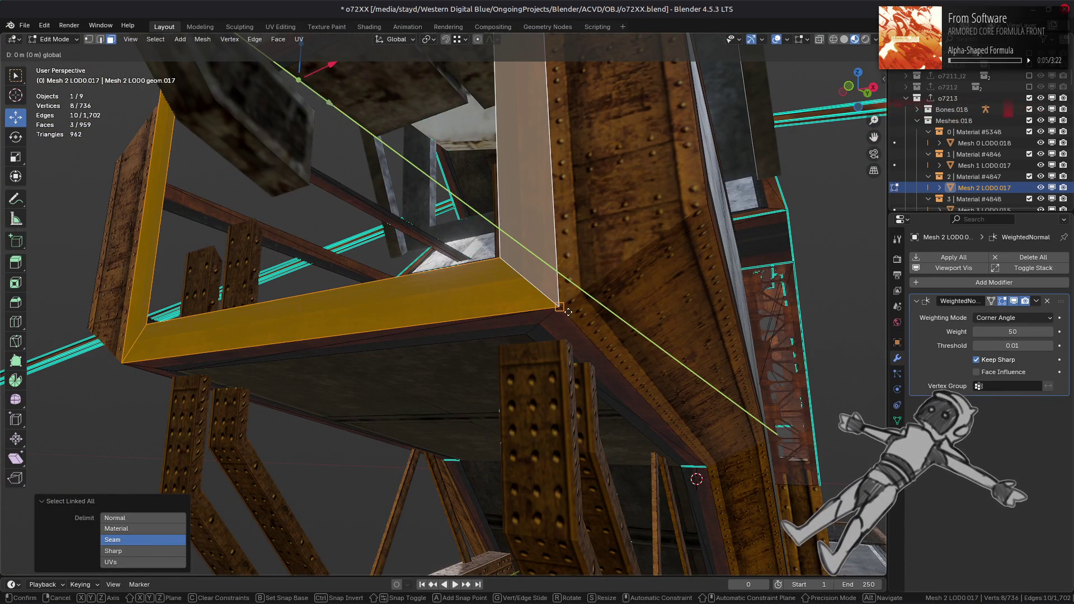
click(567, 311)
- Slide the frame piece and its light-coloured face slightly along X
middle_drag(566, 311, 540, 264)
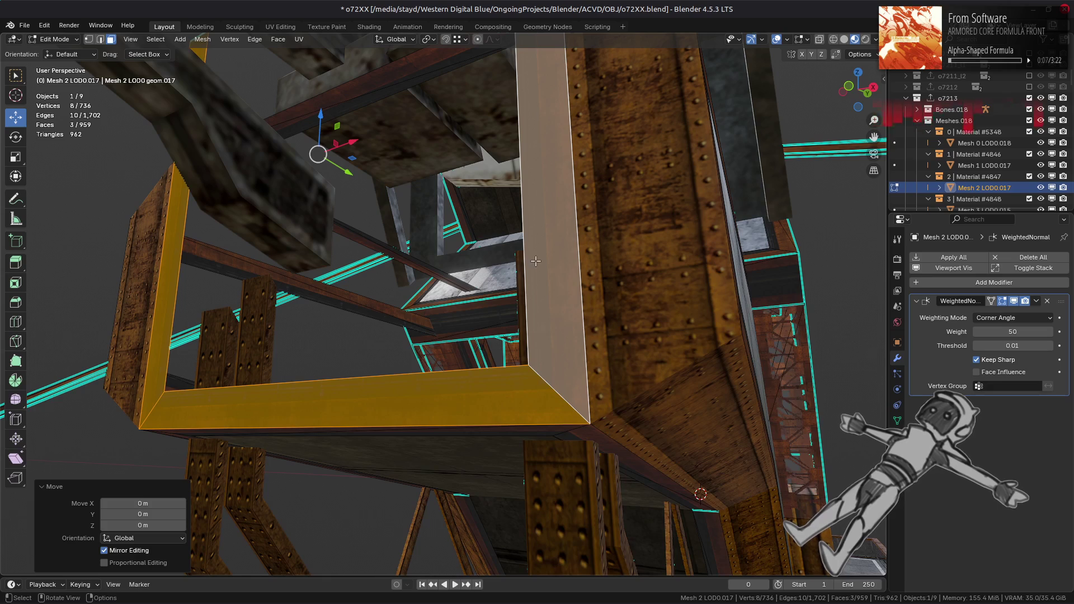
mouse_move(360, 142)
mouse_down()
mouse_move(313, 252)
mouse_move(344, 364)
mouse_up()
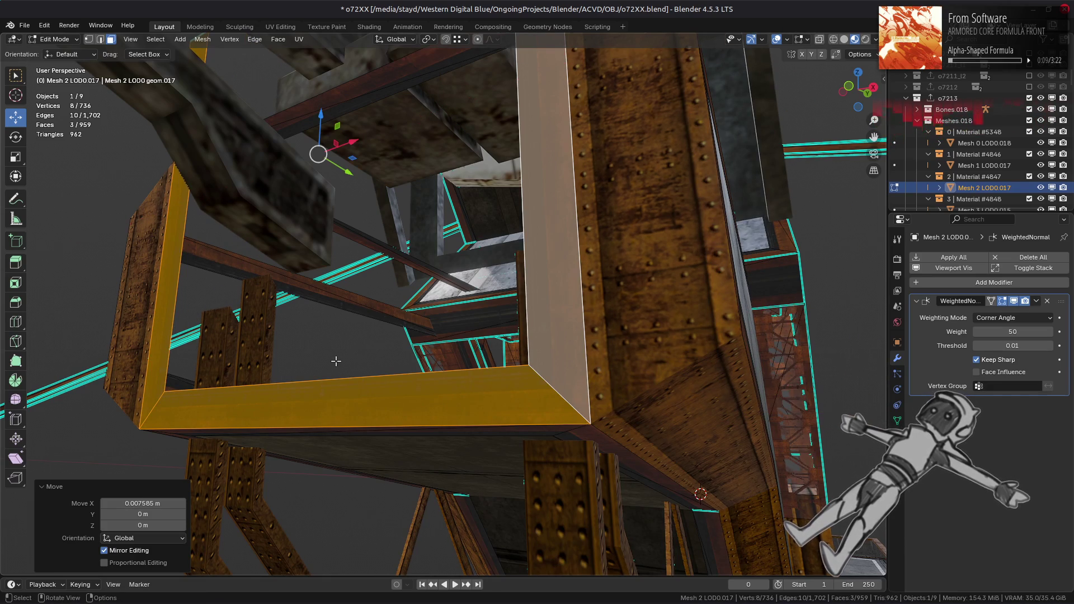
middle_drag(314, 358, 402, 248)
click(403, 248)
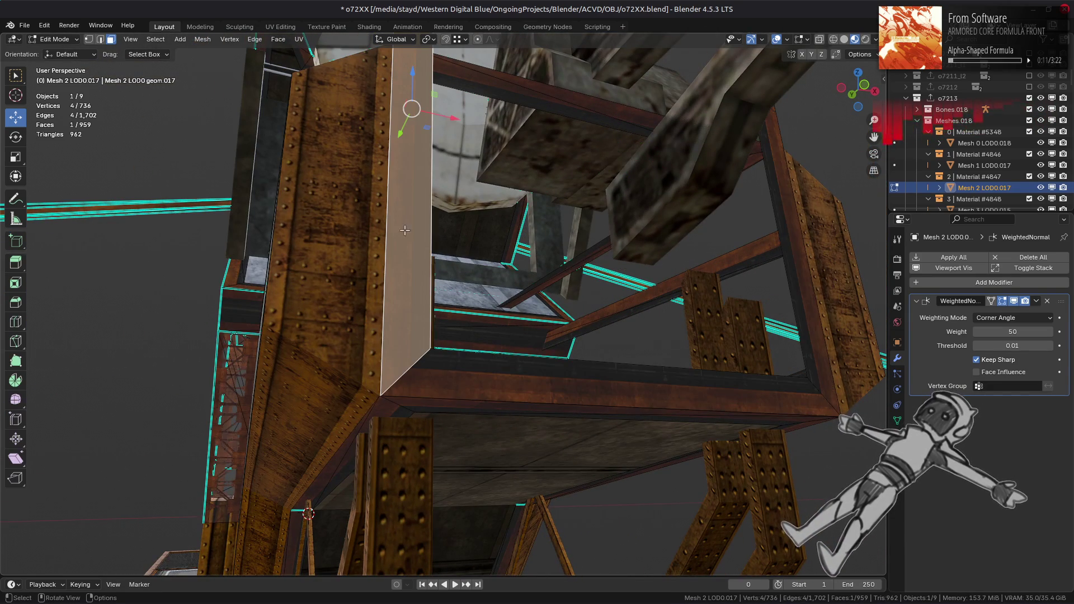
drag(452, 119, 380, 398)
key(ctrl+z)
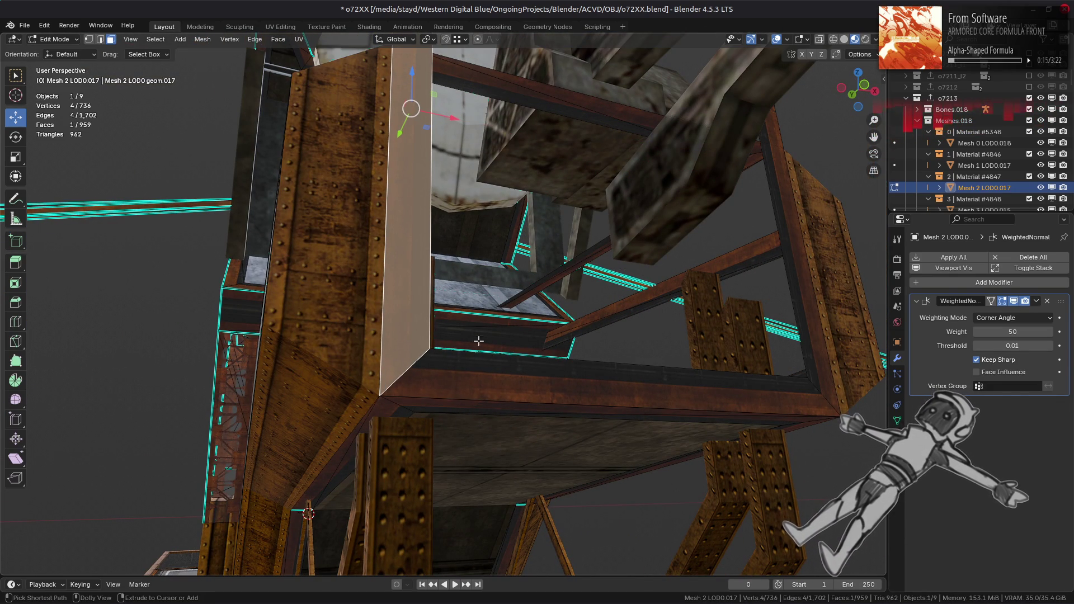
middle_drag(479, 334, 343, 395)
- Lower the two column top edges along Z, keeping edges connected, and mark them sharp
key(2)
click(343, 386)
click(313, 99)
middle_drag(314, 98, 755, 143)
shift+click(758, 153)
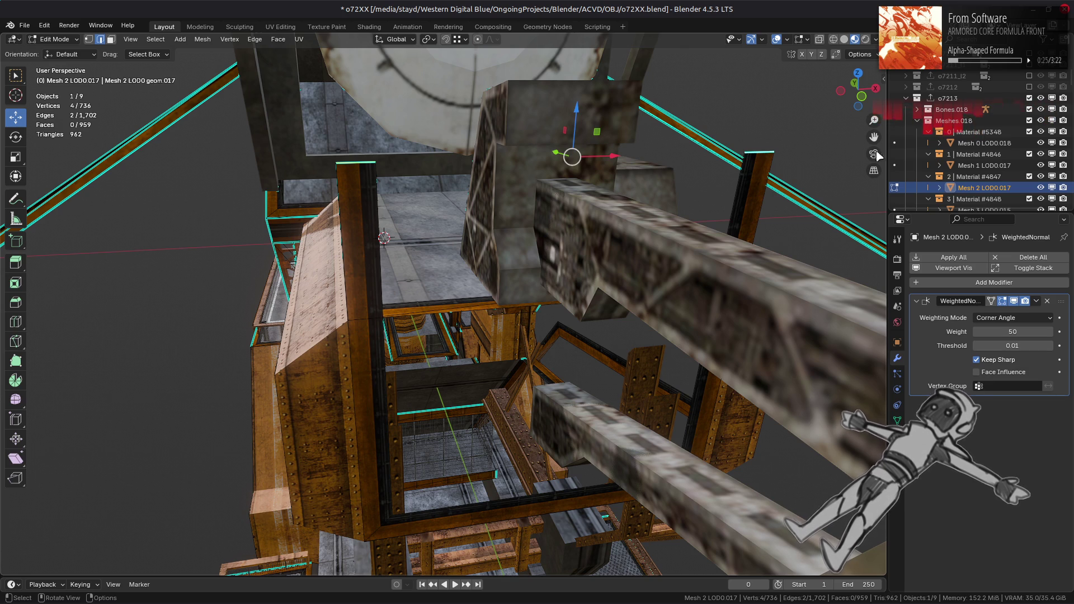
key(n)
click(833, 175)
drag(576, 112, 474, 364)
click(473, 365)
right_click(414, 382)
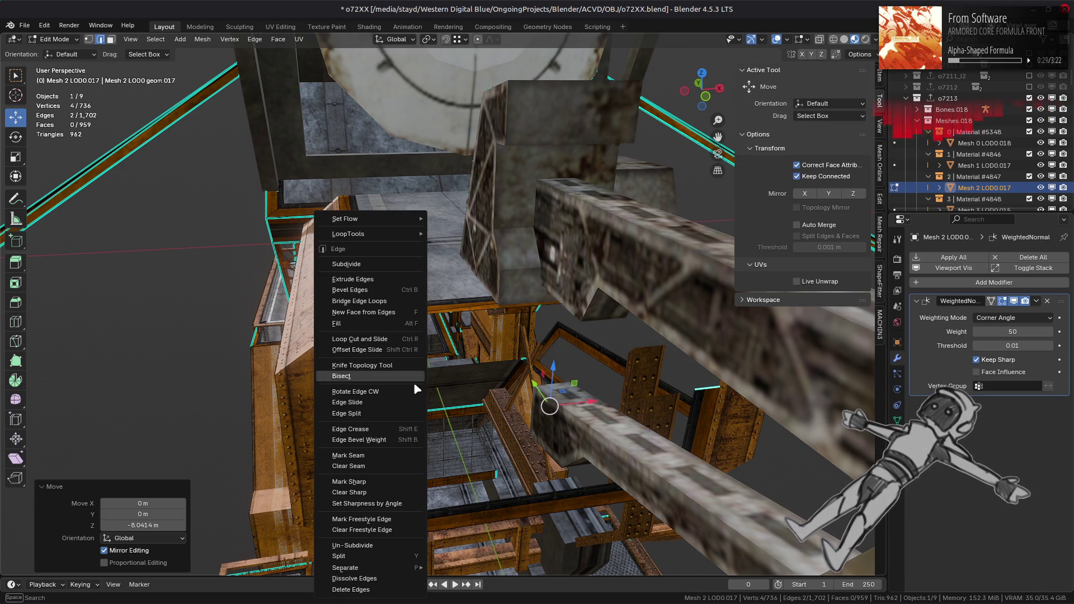
click(384, 495)
middle_drag(384, 495, 430, 413)
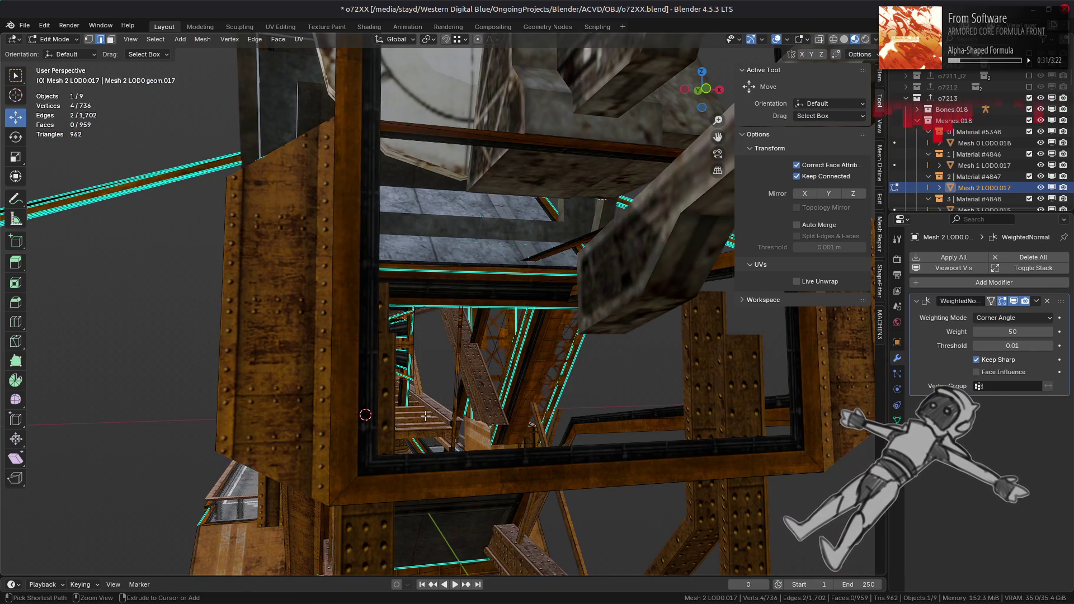
- Duplicate the horizontal beam face, flip the copy 180° about Y and raise it to the frame top
key(3)
click(363, 397)
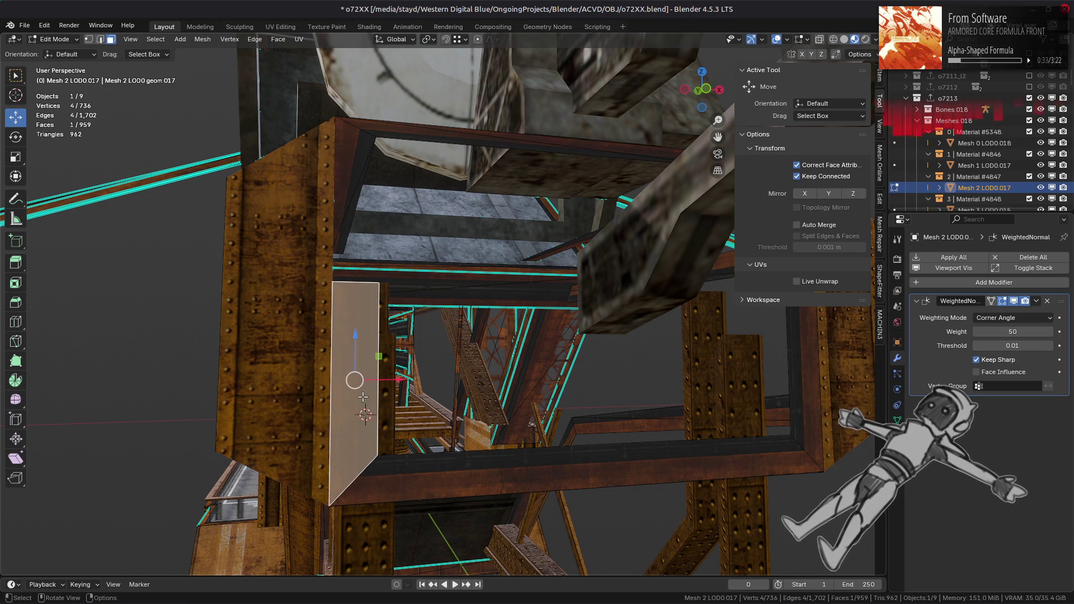
click(838, 170)
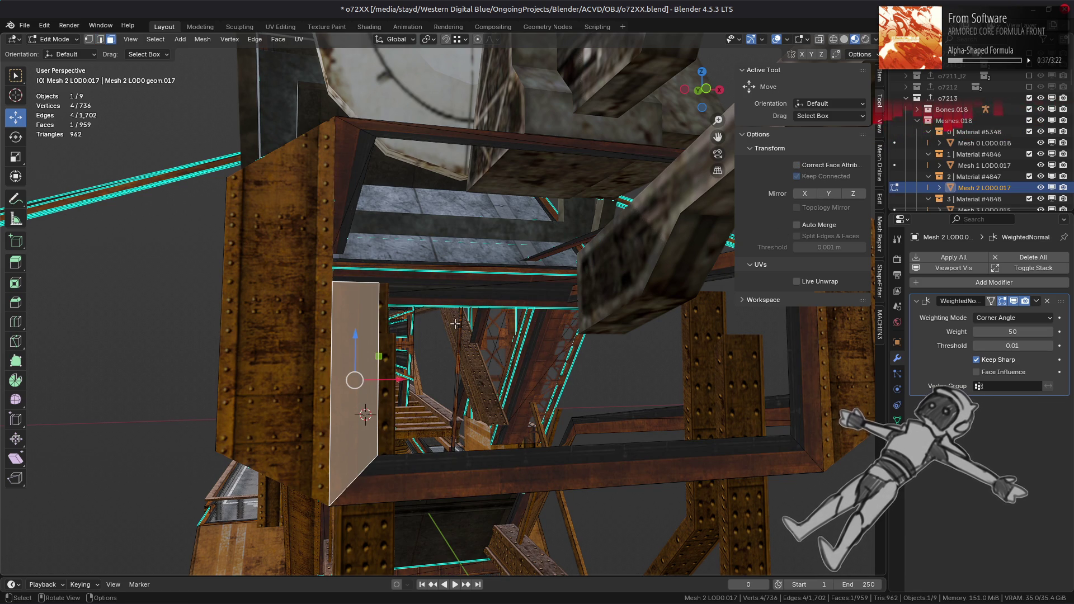
click(472, 470)
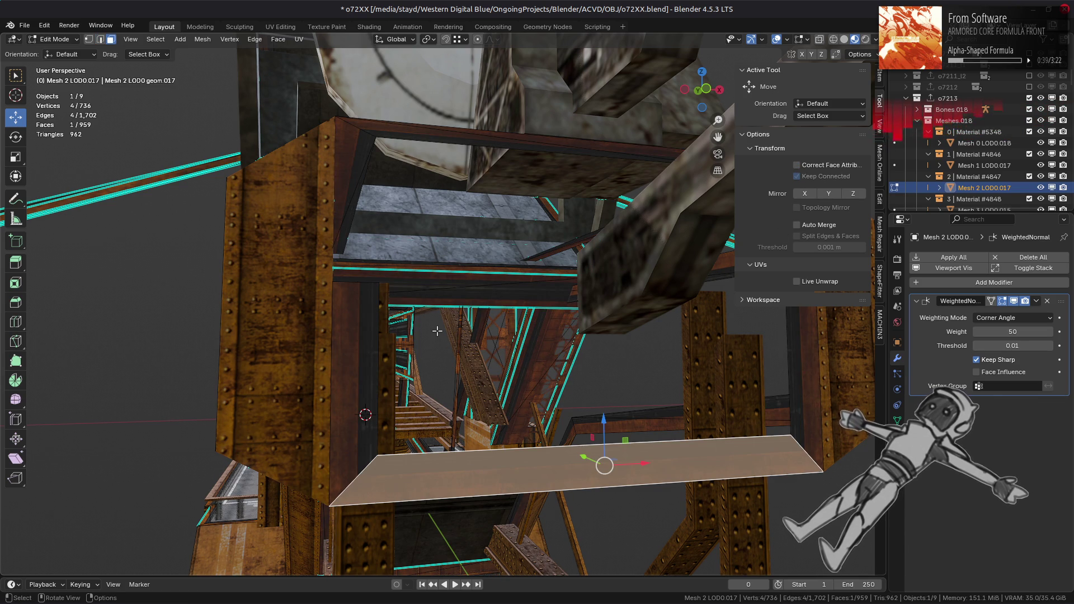
key(shift+d)
right_click(520, 312)
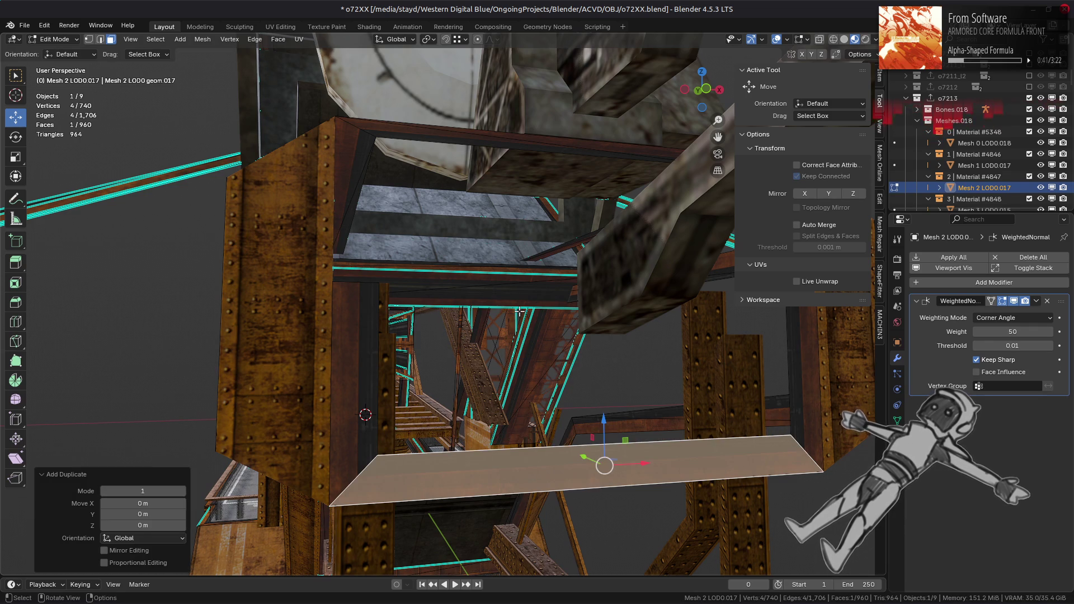
middle_drag(519, 313, 520, 313)
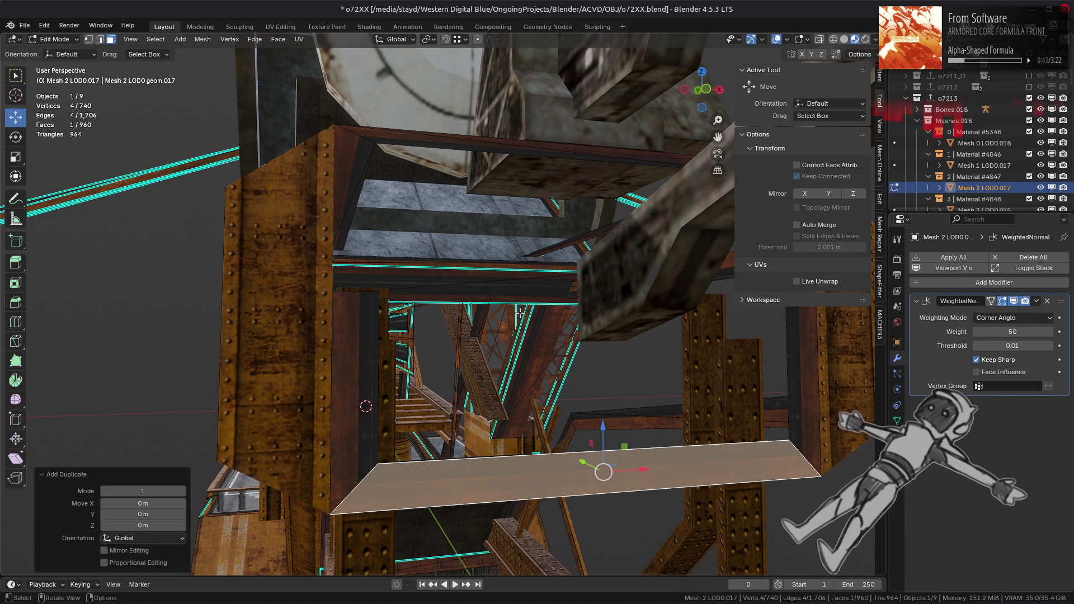
text(ry18)
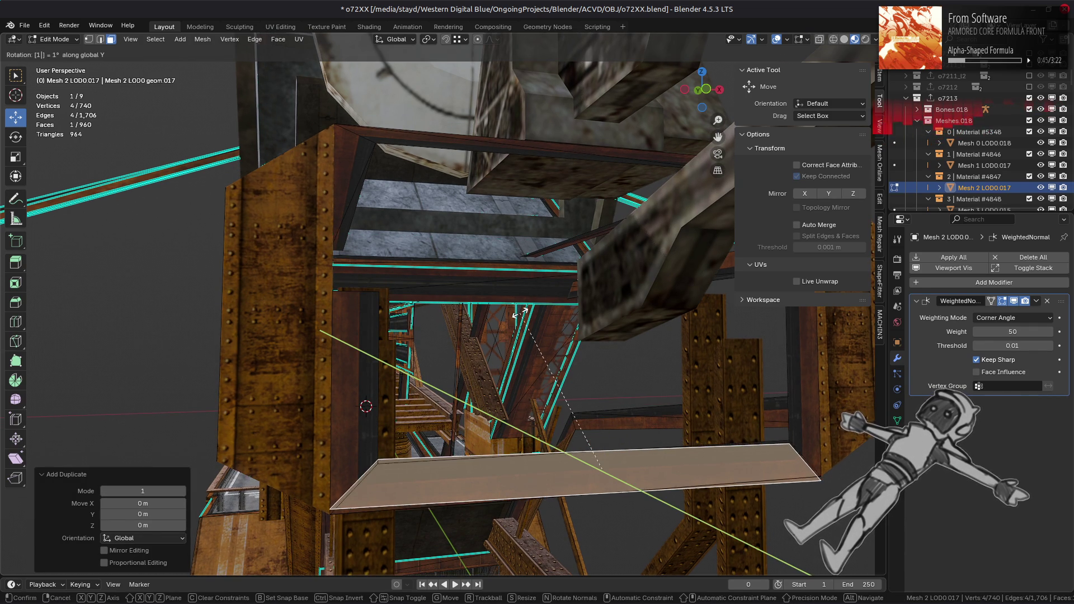
text(0)
key(Return)
mouse_move(609, 423)
mouse_down()
mouse_move(470, 263)
mouse_move(333, 133)
mouse_up()
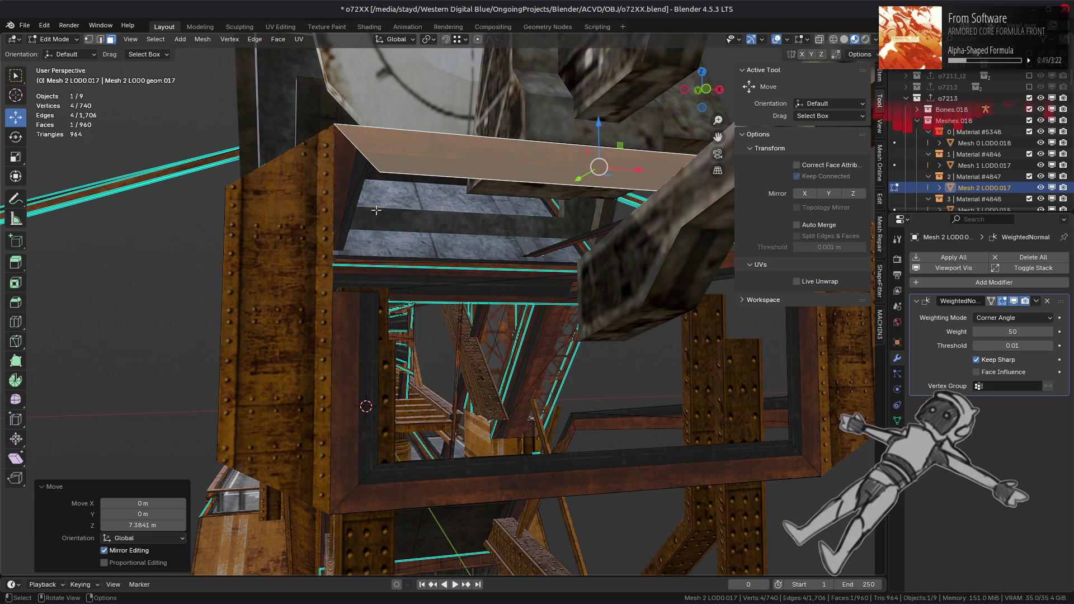
- Raise the selected frame edges, including the dark frame's top edge, 2.6657 m
key(2)
click(369, 291)
middle_drag(369, 291, 567, 356)
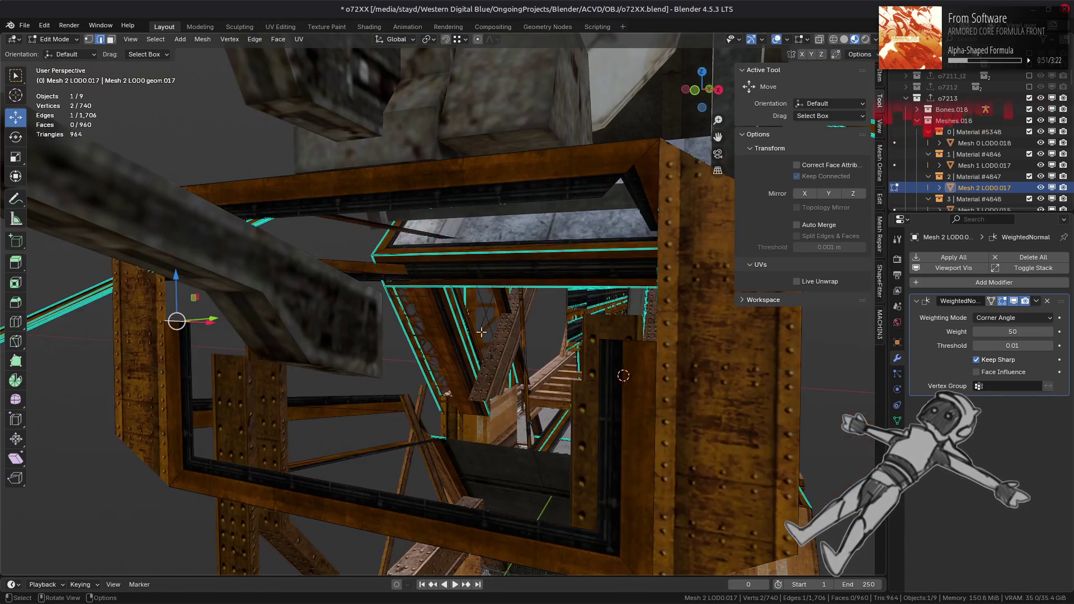
shift+click(620, 342)
drag(352, 281, 601, 195)
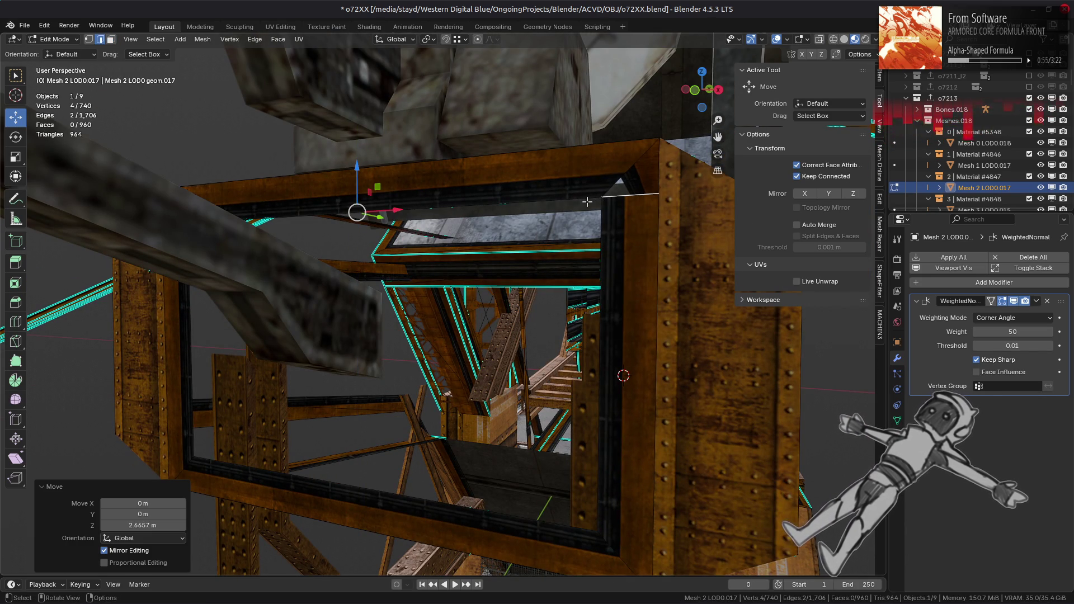
- In X-ray, box-select the frame vertices behind and try shifting them
key(1)
key(alt+z)
drag(554, 156, 614, 226)
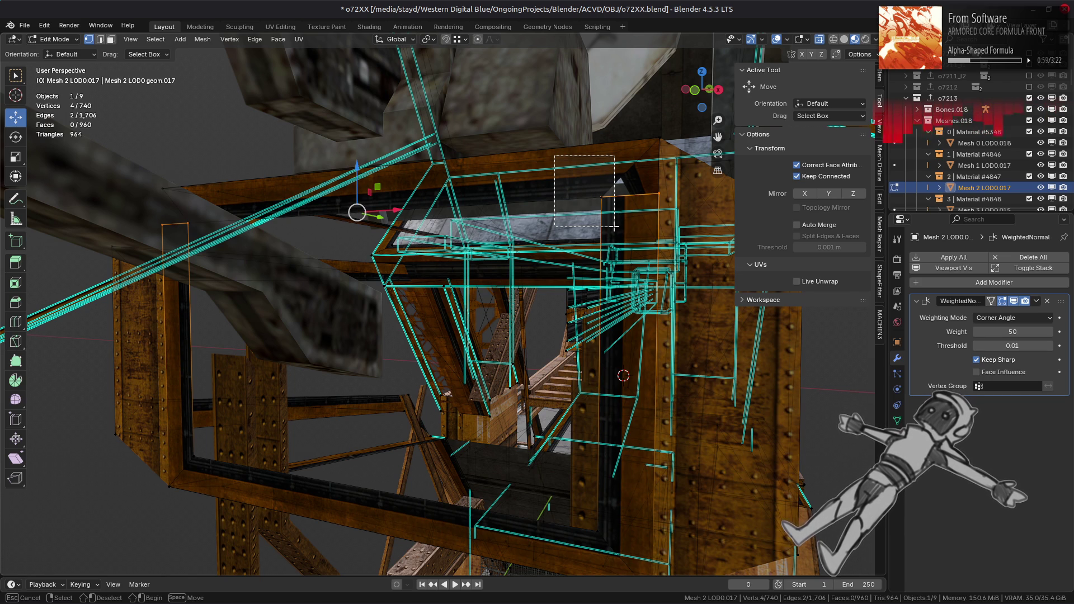
drag(614, 227, 614, 227)
mouse_move(614, 226)
middle_down()
mouse_move(386, 159)
mouse_move(368, 251)
middle_up()
scroll(386, 159, up, 3)
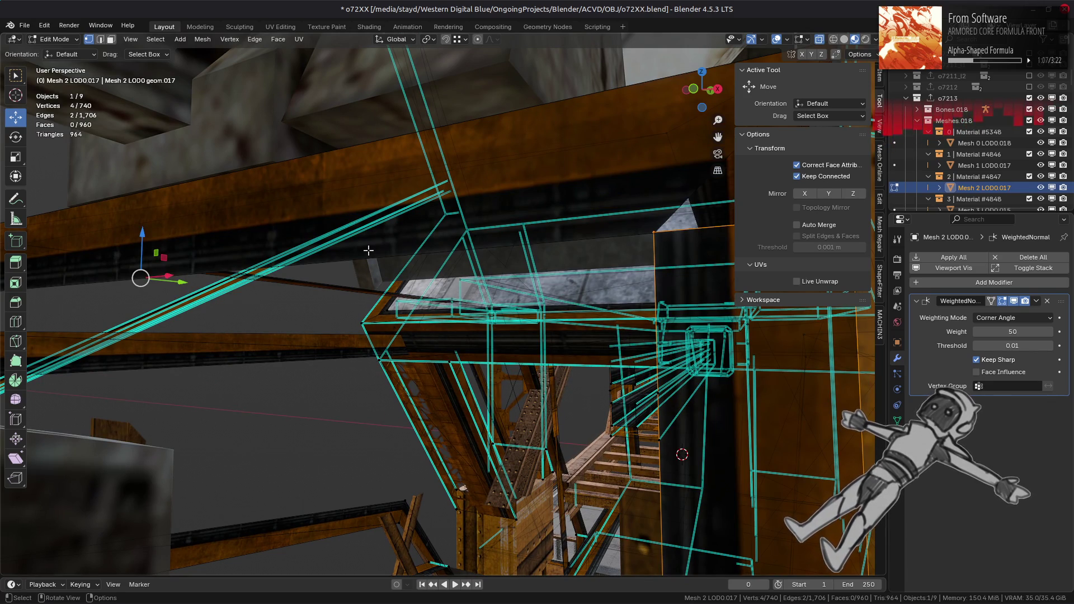
mouse_move(143, 231)
ctrl+mouse_down()
mouse_move(503, 241)
mouse_move(638, 212)
mouse_move(643, 179)
mouse_move(647, 236)
ctrl+mouse_up()
scroll(611, 247, up, 5)
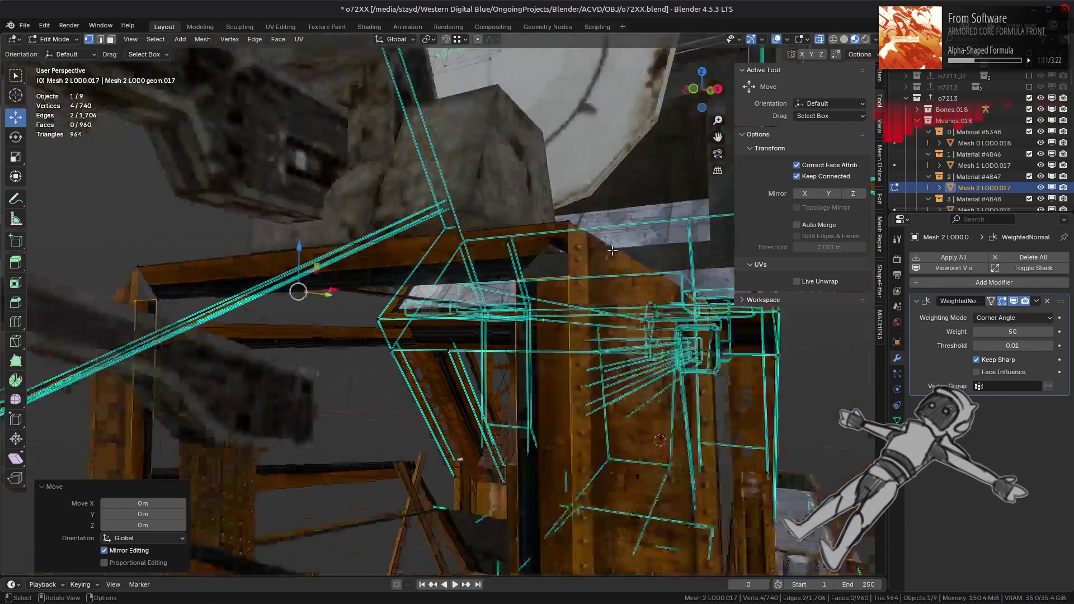
scroll(467, 248, down, 4)
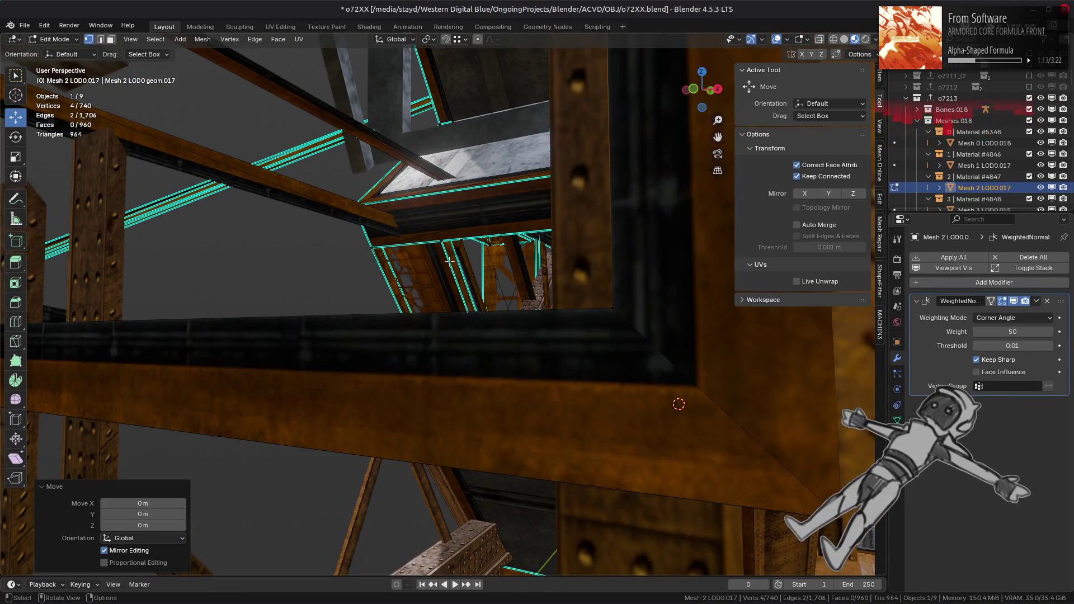
mouse_move(449, 261)
middle_down()
mouse_move(462, 287)
mouse_move(504, 300)
middle_up()
scroll(462, 287, up, 3)
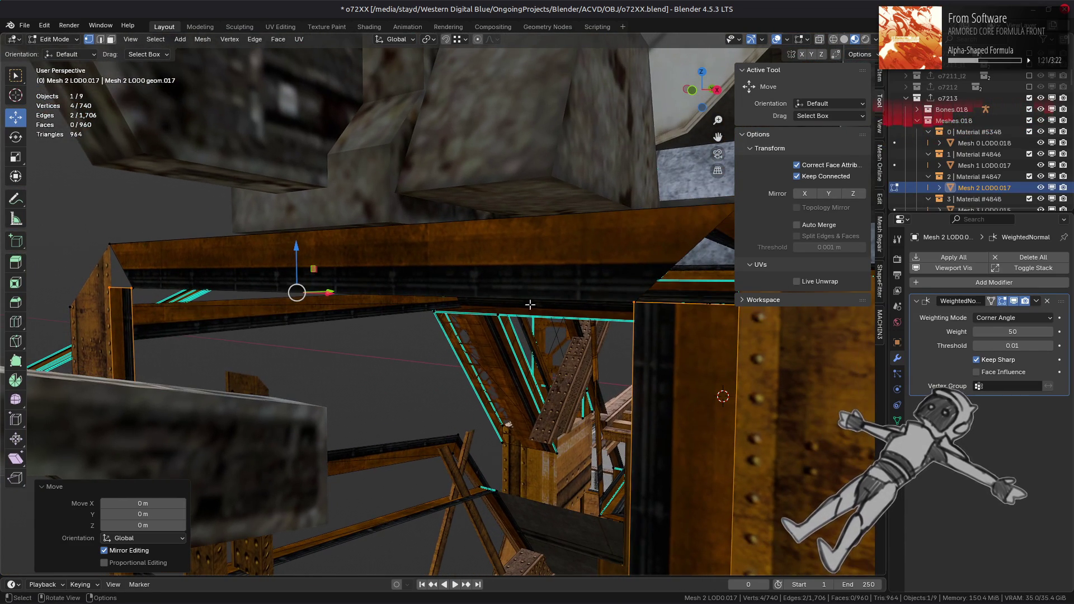
- Slide the frame corner vertex along Y, then repeat the same Y move on the next corner vertex
key(alt+z)
scroll(619, 315, down, 2)
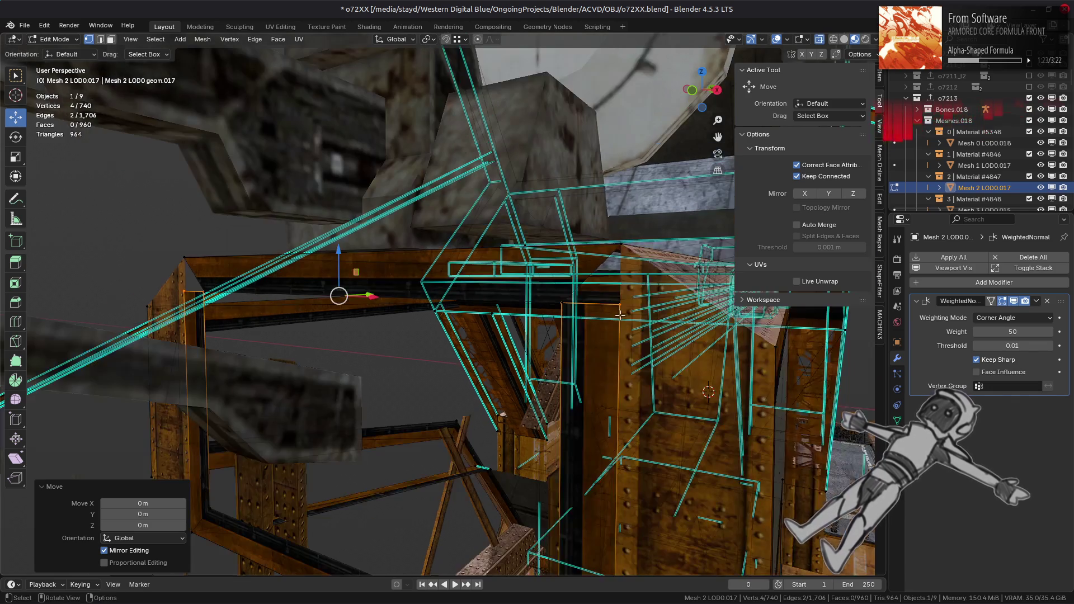
click(561, 303)
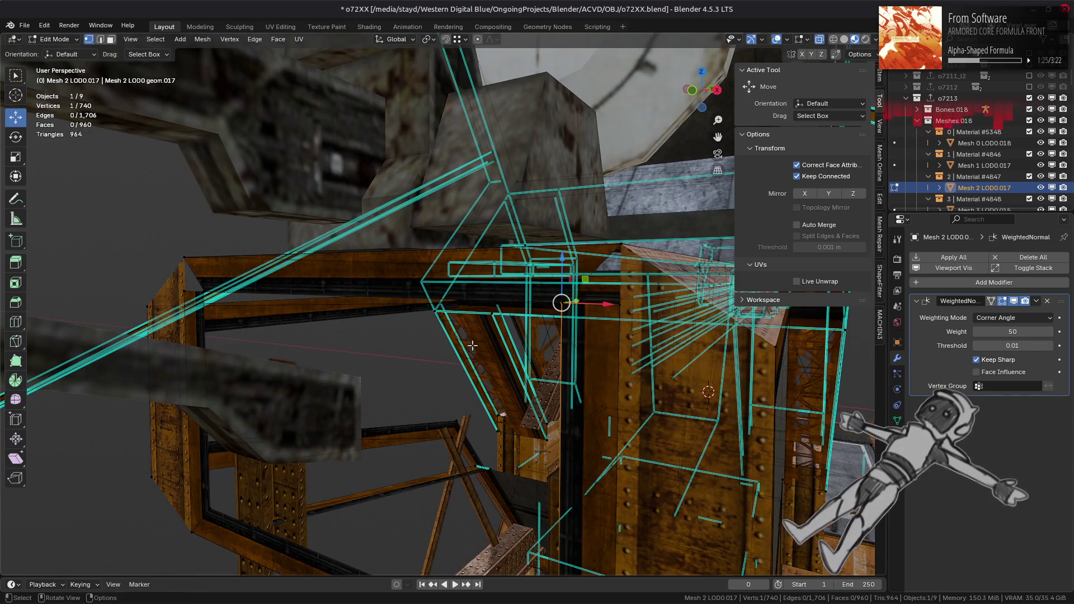
scroll(472, 346, up, 4)
middle_drag(472, 345, 534, 271)
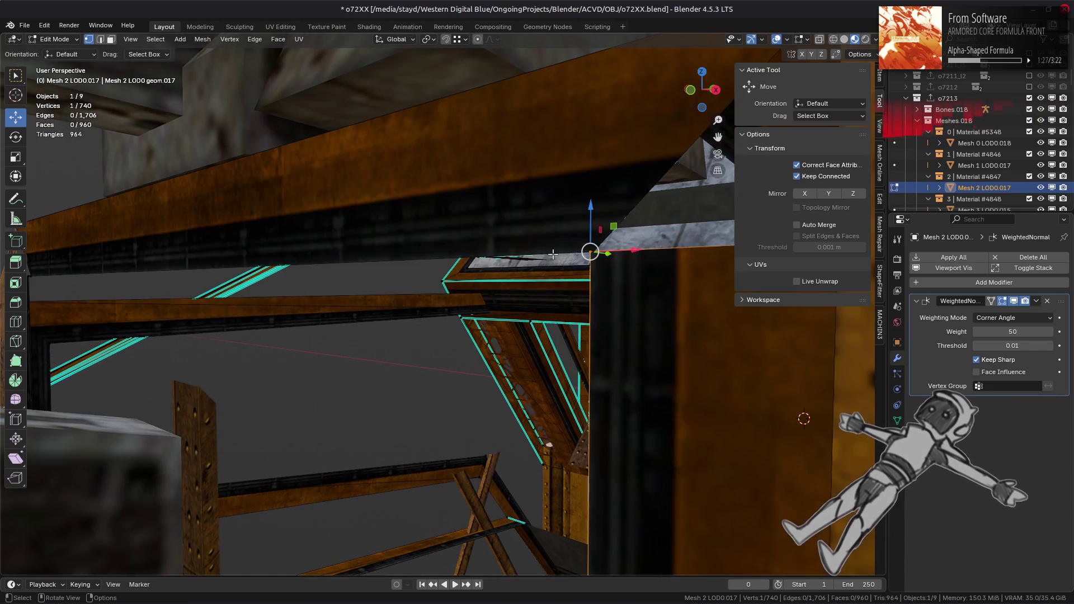
drag(590, 251, 594, 251)
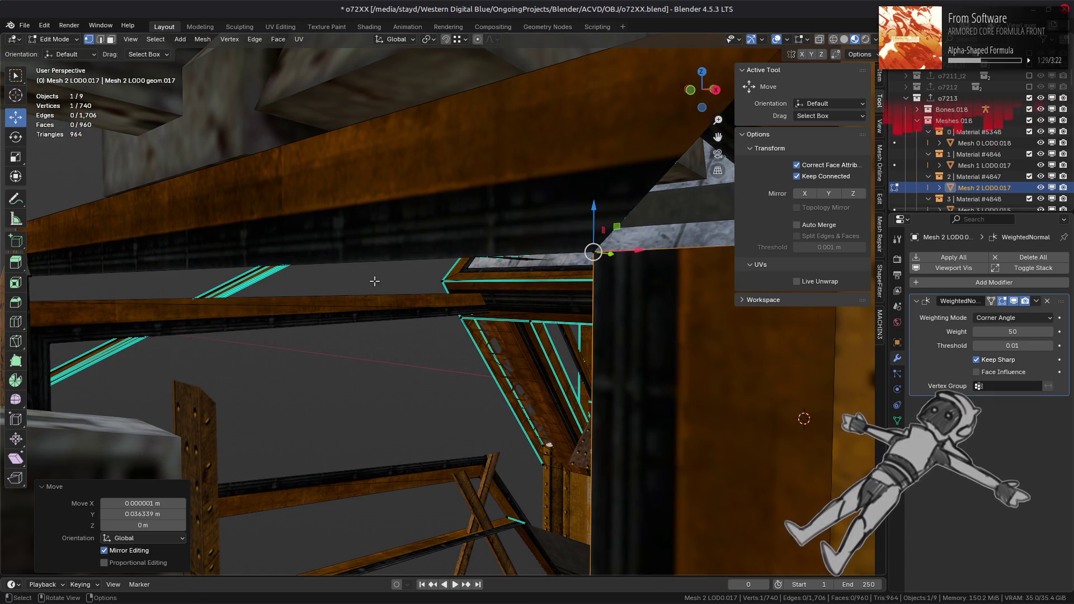
middle_drag(199, 281, 410, 291)
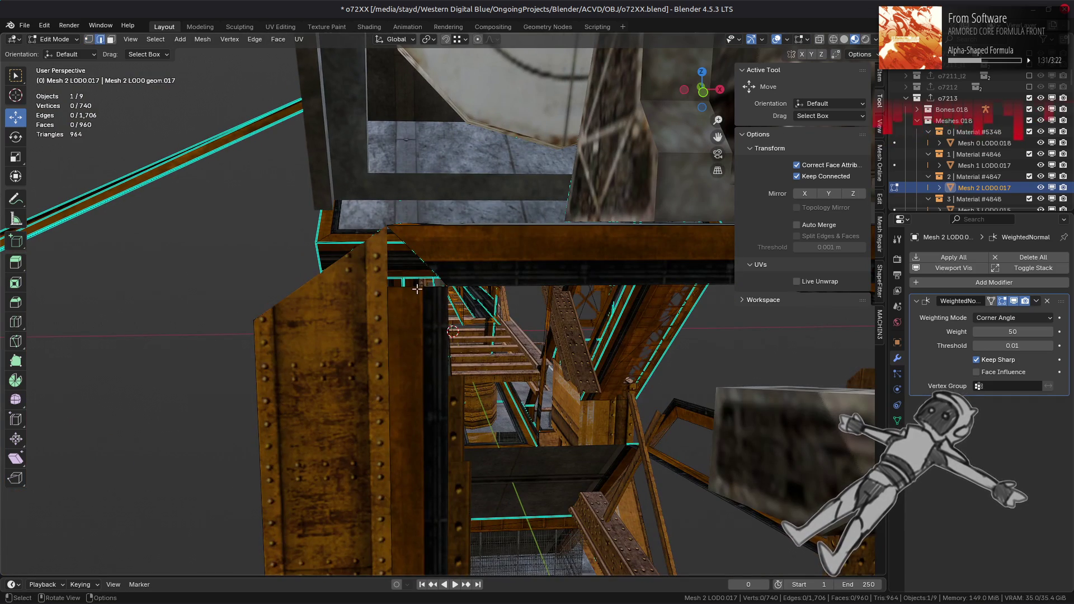
shift+click(410, 291)
click(410, 291)
scroll(446, 292, up, 3)
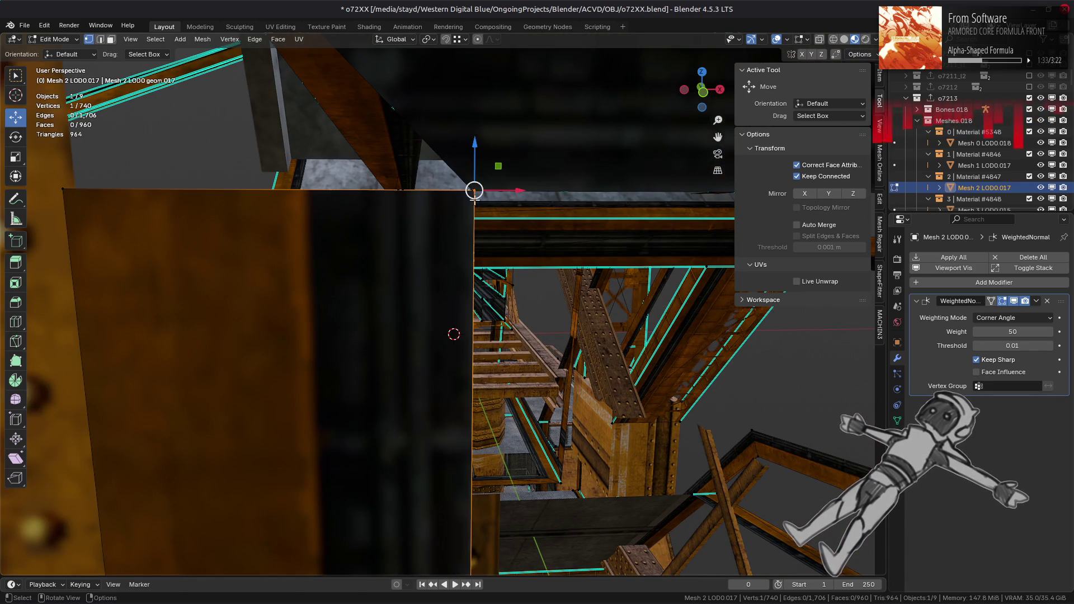
key(shift+r)
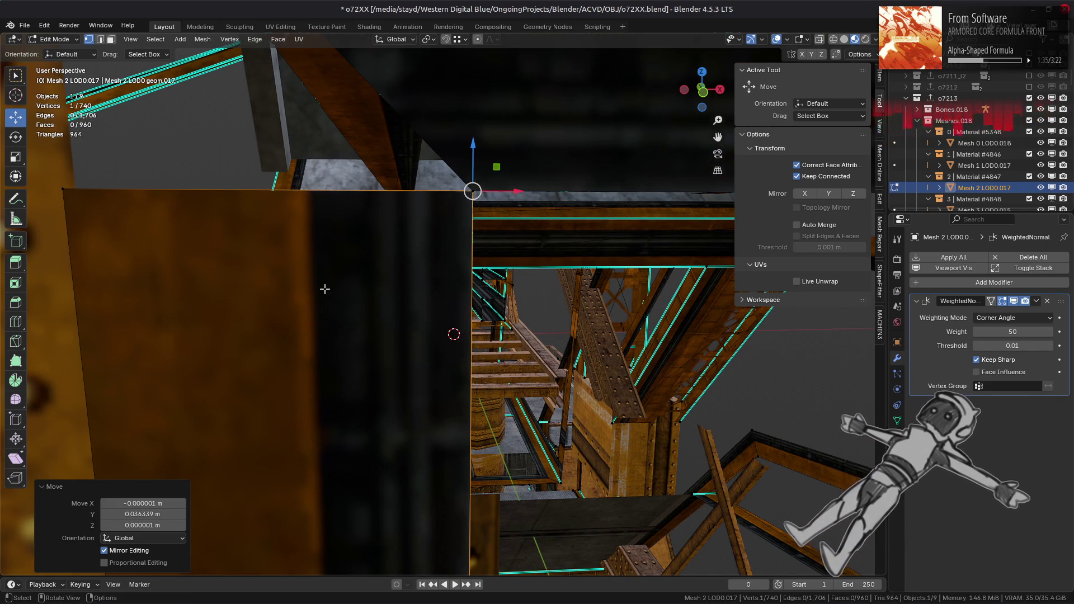
key(KP_Decimal)
middle_drag(393, 289, 458, 371)
- Snap the corner vertex onto the neighbouring beam corner
key(g)
click(472, 300)
mouse_move(472, 300)
middle_down()
mouse_move(638, 367)
mouse_move(663, 397)
middle_up()
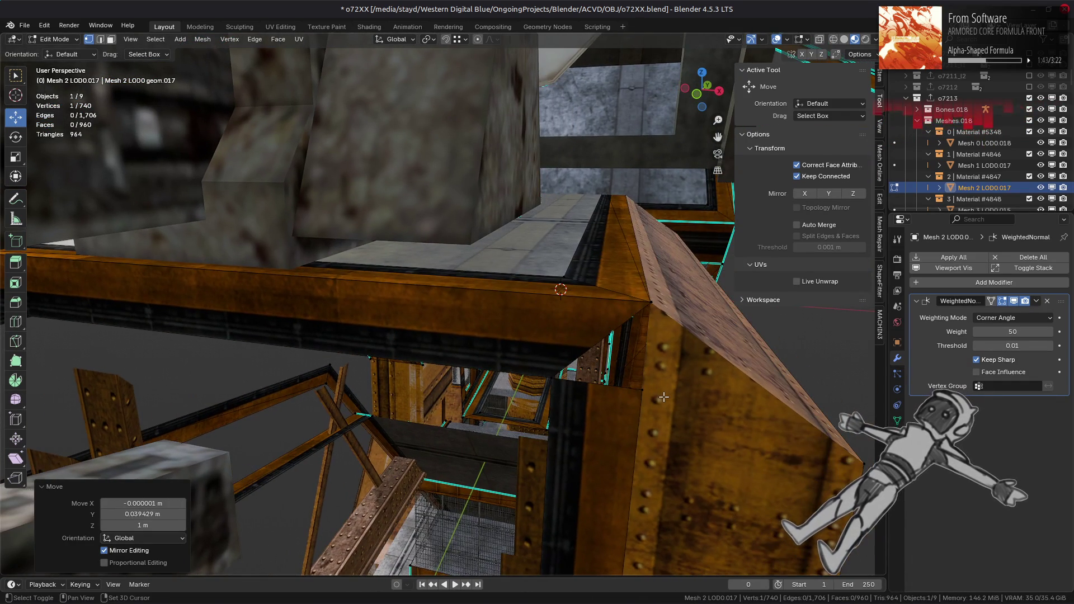
key(ctrl+z)
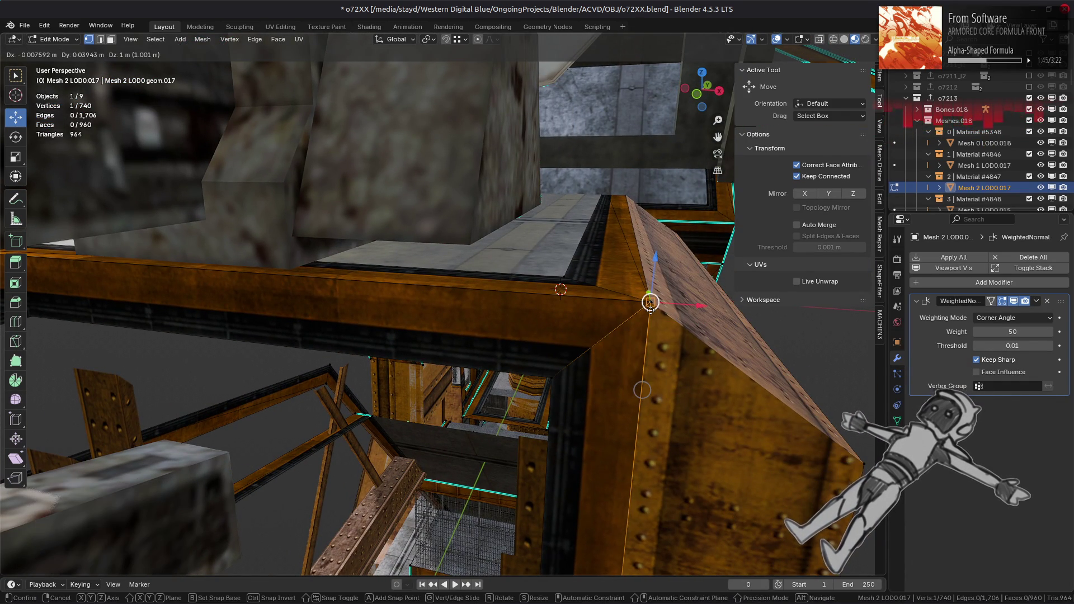
- Select the whole connected frame piece and merge by distance at 0.0001 m, leaving 736 vertices
key(3)
click(559, 354)
shift+click(575, 380)
mouse_move(574, 380)
middle_down()
mouse_move(430, 342)
mouse_move(568, 329)
middle_up()
shift+click(583, 292)
key(ctrl+l)
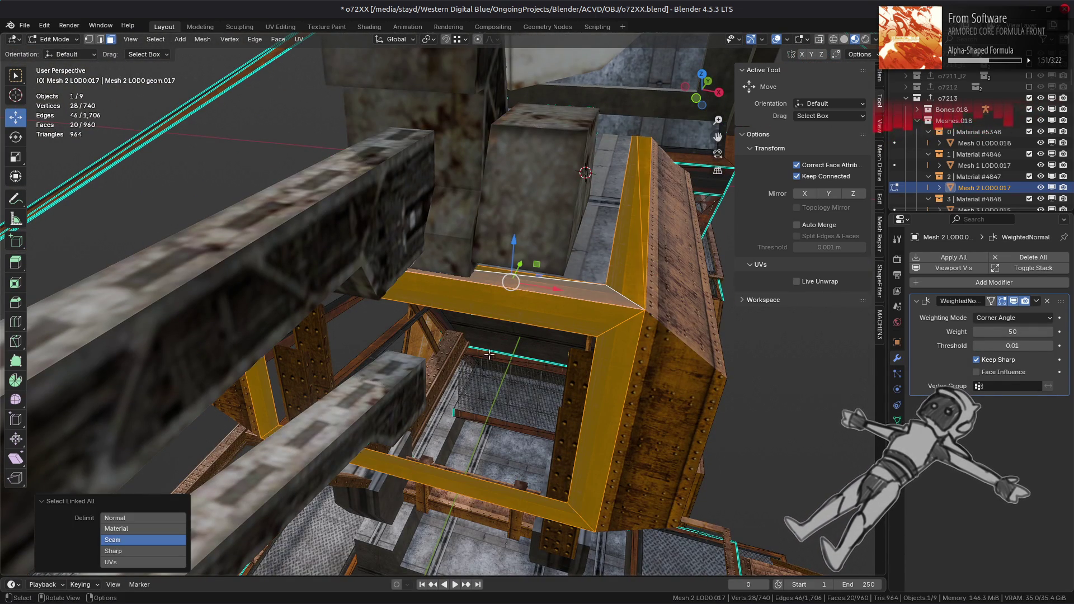
mouse_move(488, 354)
middle_down()
mouse_move(559, 303)
mouse_move(419, 304)
mouse_move(477, 344)
mouse_move(435, 317)
mouse_move(442, 324)
mouse_move(405, 320)
mouse_move(429, 378)
middle_up()
key(1)
right_click(430, 378)
mouse_move(391, 541)
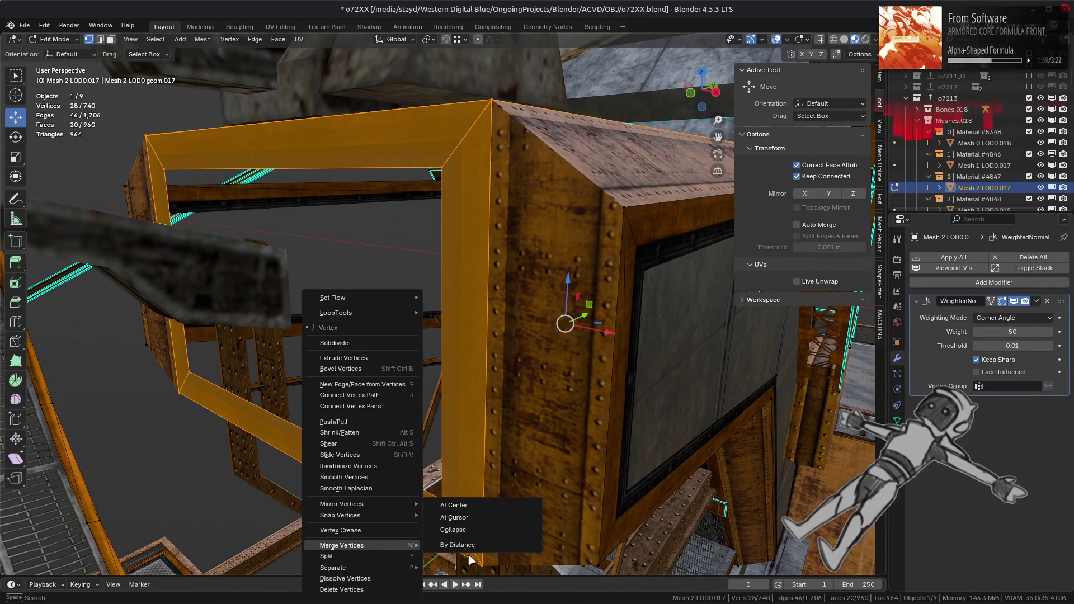
click(470, 548)
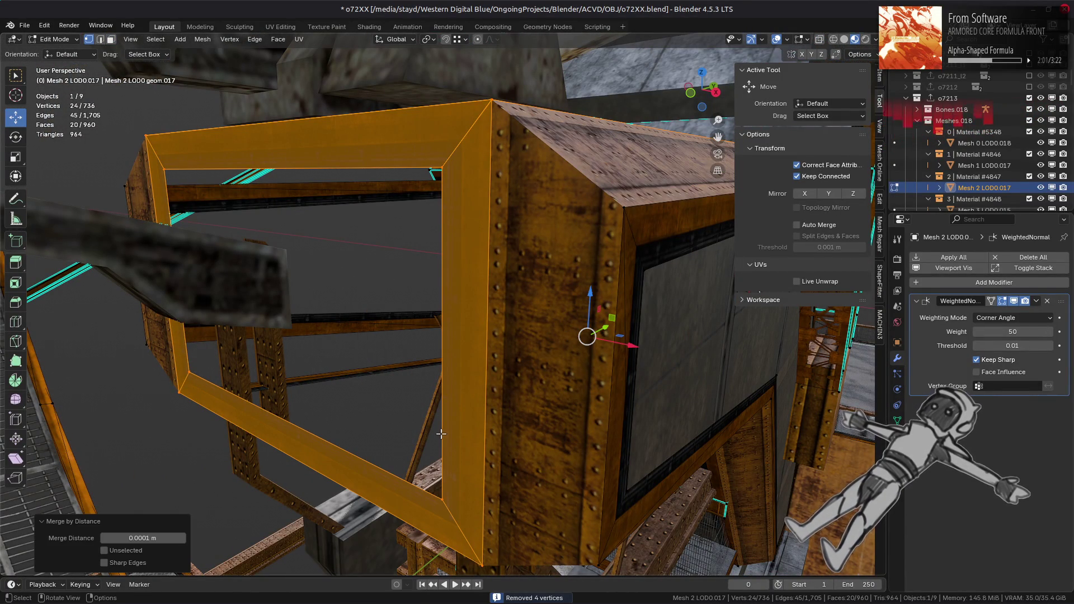
- Try an edge operation on the top beam edge, then undo it
middle_drag(443, 419, 452, 297)
key(2)
click(437, 252)
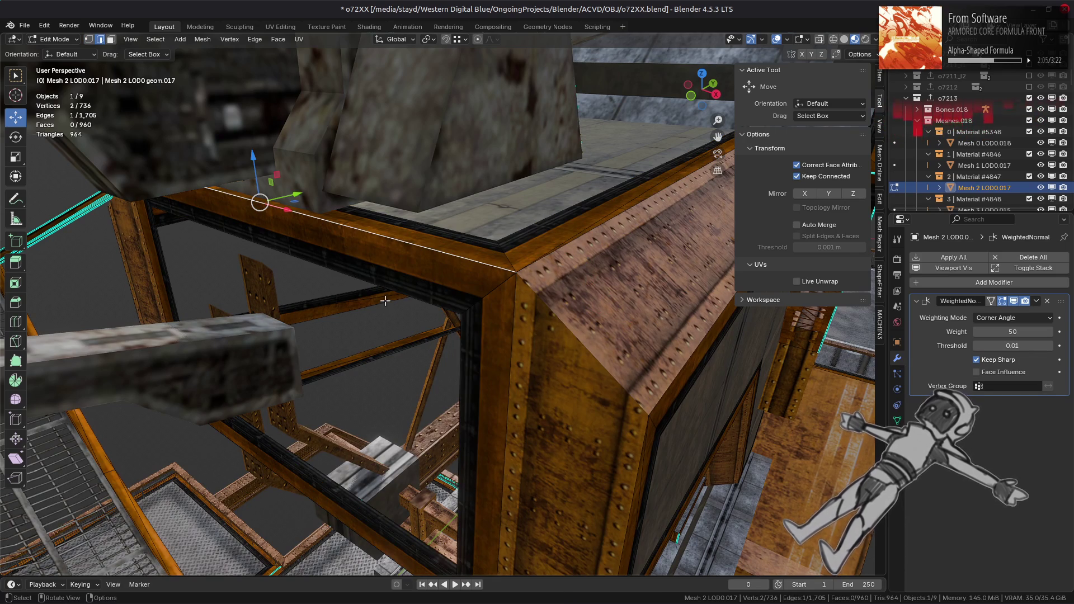
right_click(384, 301)
click(366, 484)
key(ctrl+z)
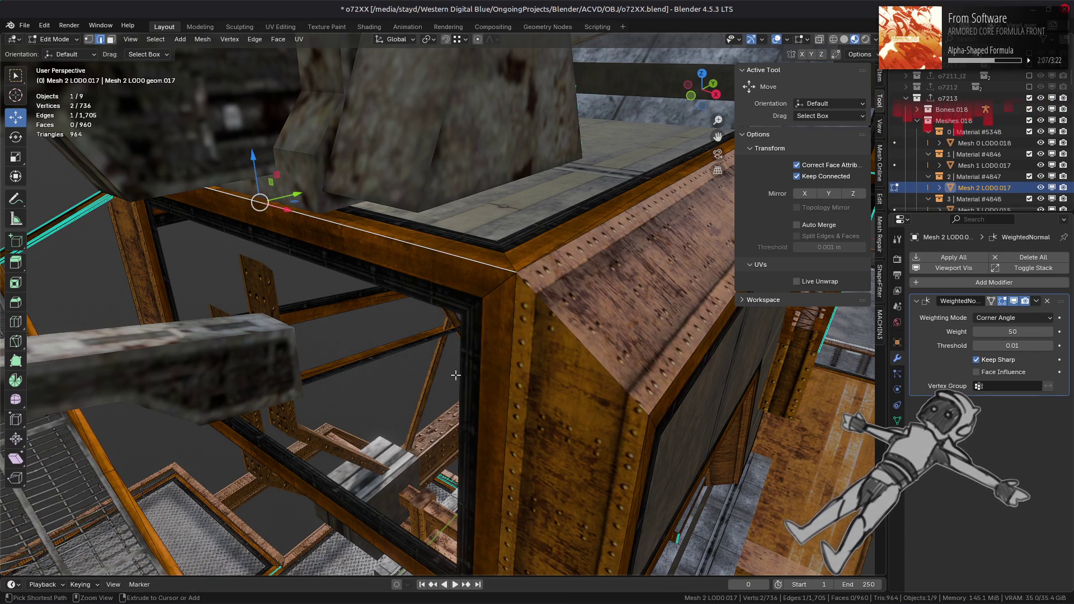
- In solid shading, merge the frame's vertices by distance, testing 0.001 m and 0.01 m thresholds
click(844, 39)
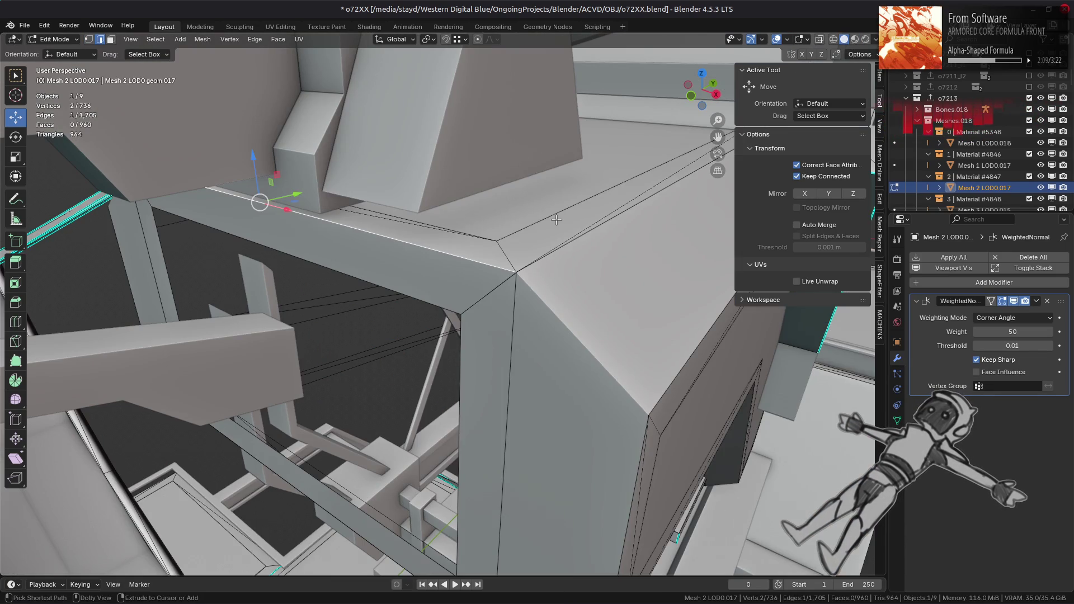
middle_drag(435, 241, 516, 242)
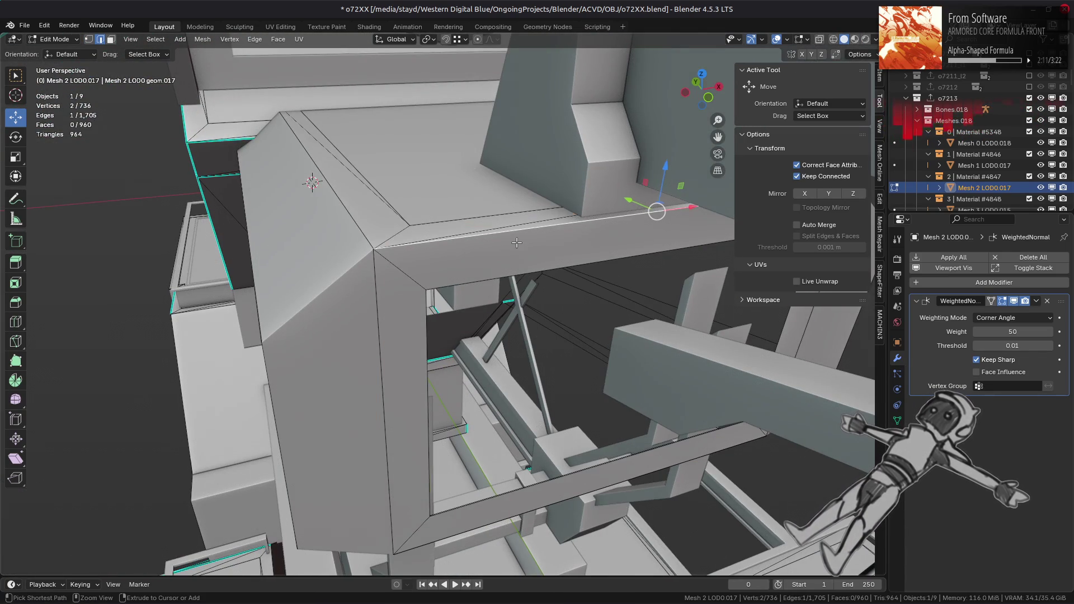
key(ctrl+l)
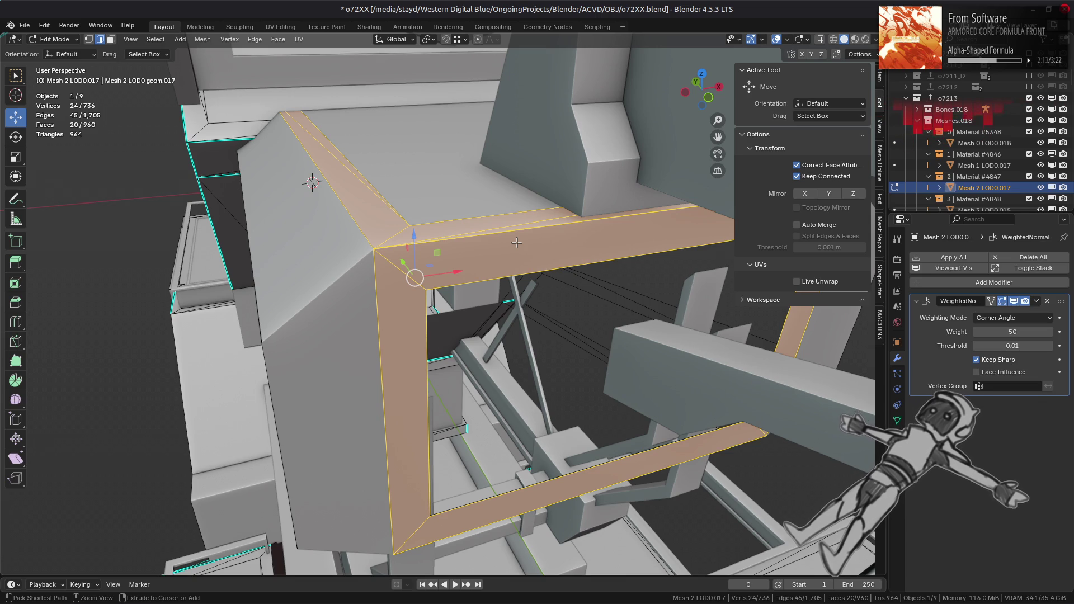
key(1)
right_click(436, 342)
mouse_move(445, 548)
click(490, 553)
click(134, 537)
key(Return)
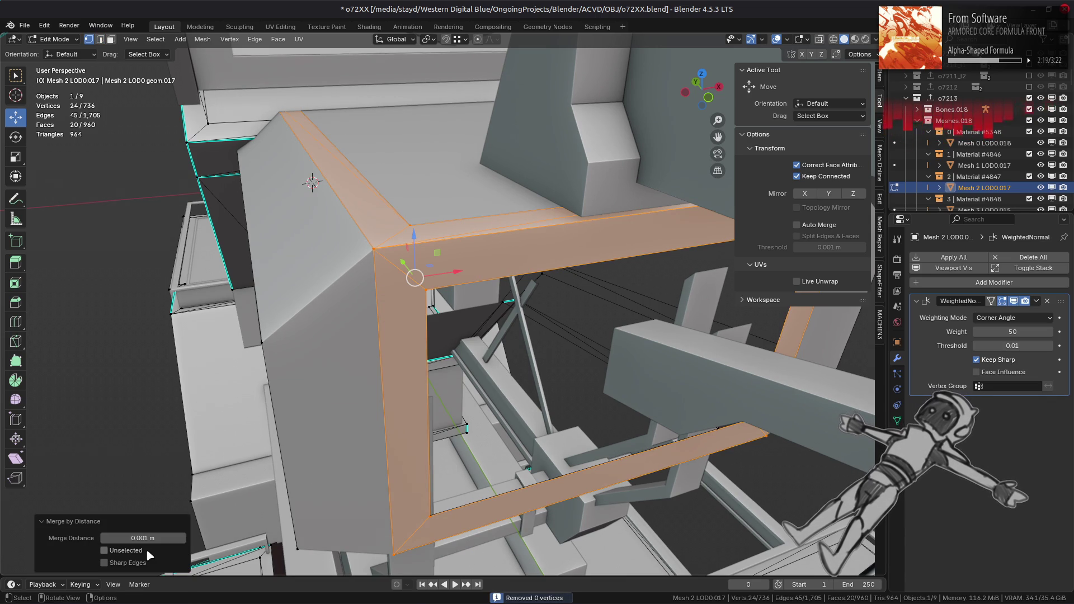
click(125, 538)
key(BackSpace)
key(Return)
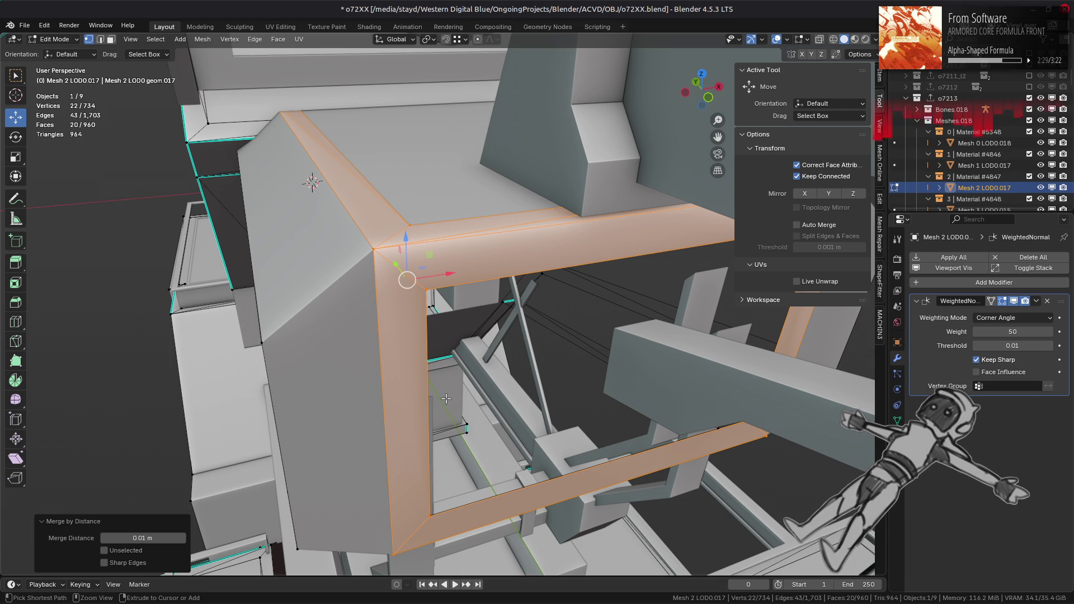
ctrl+right_click(445, 398)
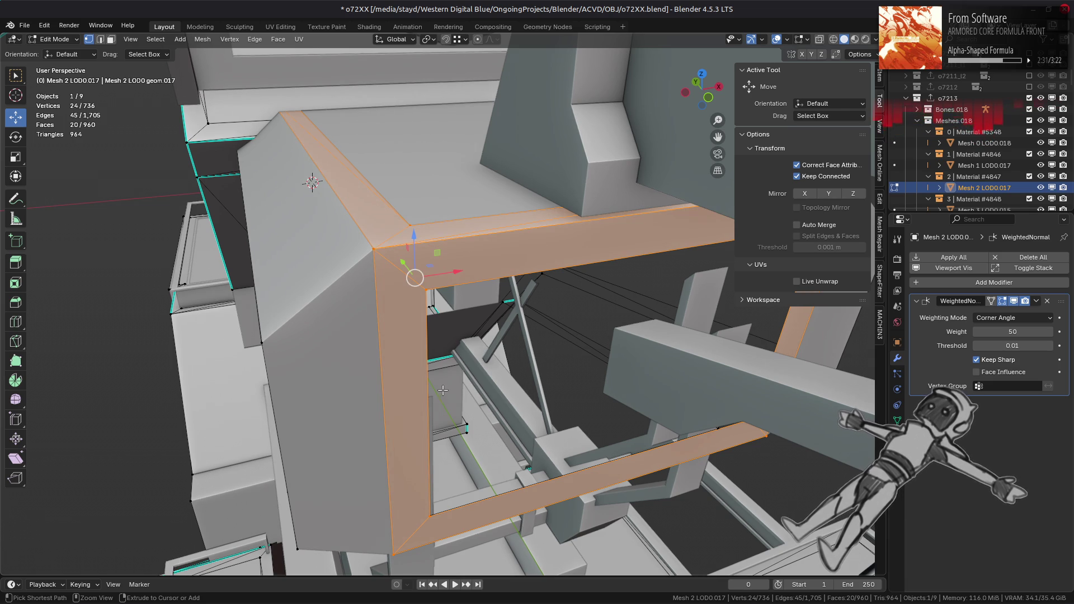
- Nudge the frame corner vertex along X and back to check the joint
scroll(446, 398, up, 4)
click(370, 288)
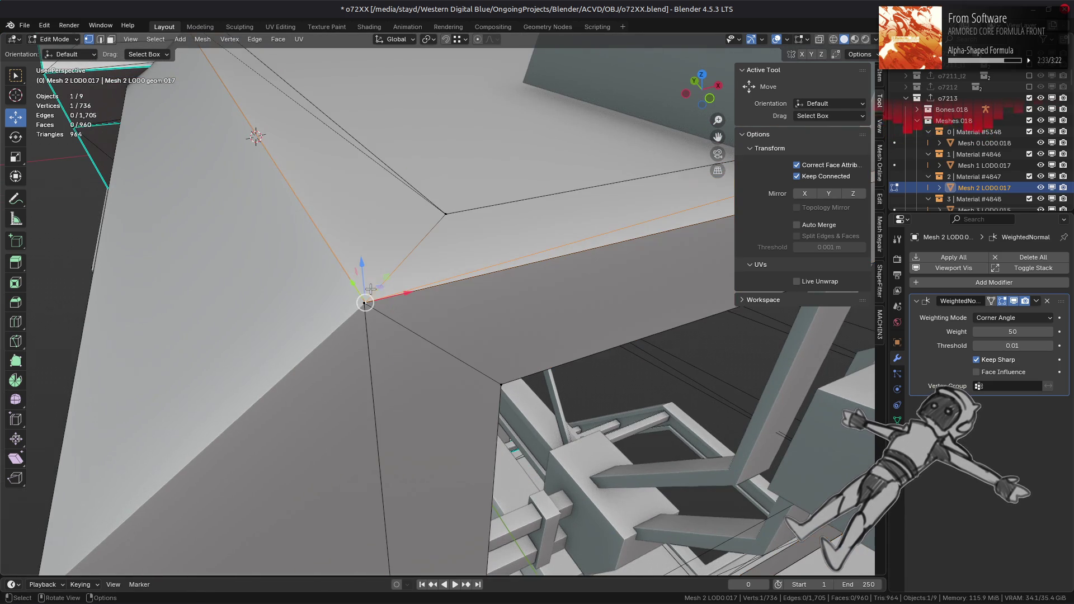
key(KP_Decimal)
alt+click(312, 378)
mouse_move(278, 312)
mouse_down()
mouse_move(311, 321)
mouse_move(281, 301)
mouse_up()
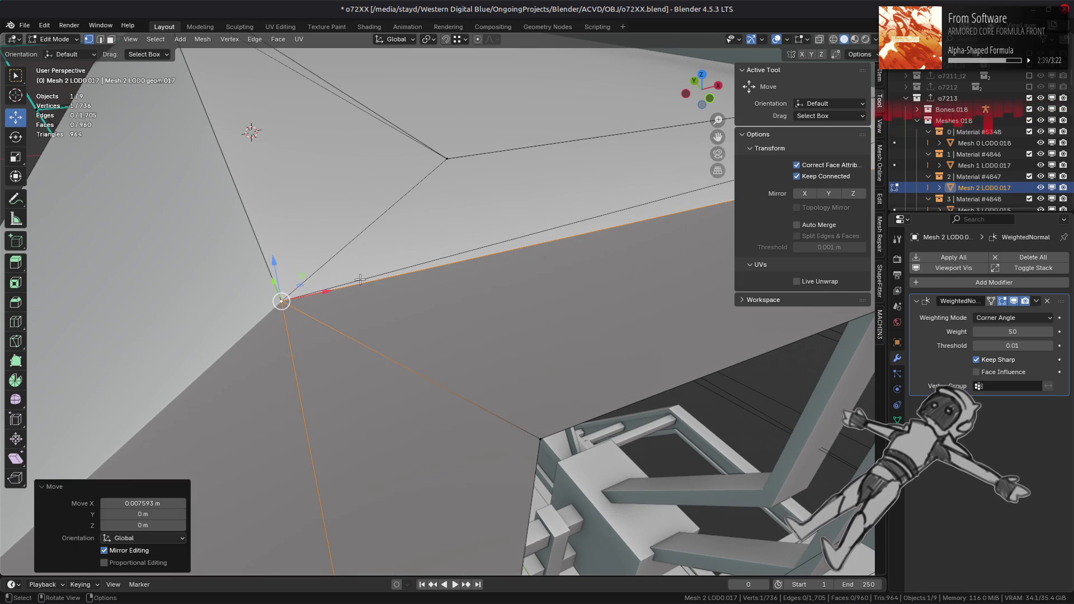
middle_drag(406, 295, 509, 331)
click(557, 299)
mouse_move(539, 302)
mouse_down()
mouse_move(529, 302)
mouse_move(542, 325)
mouse_up()
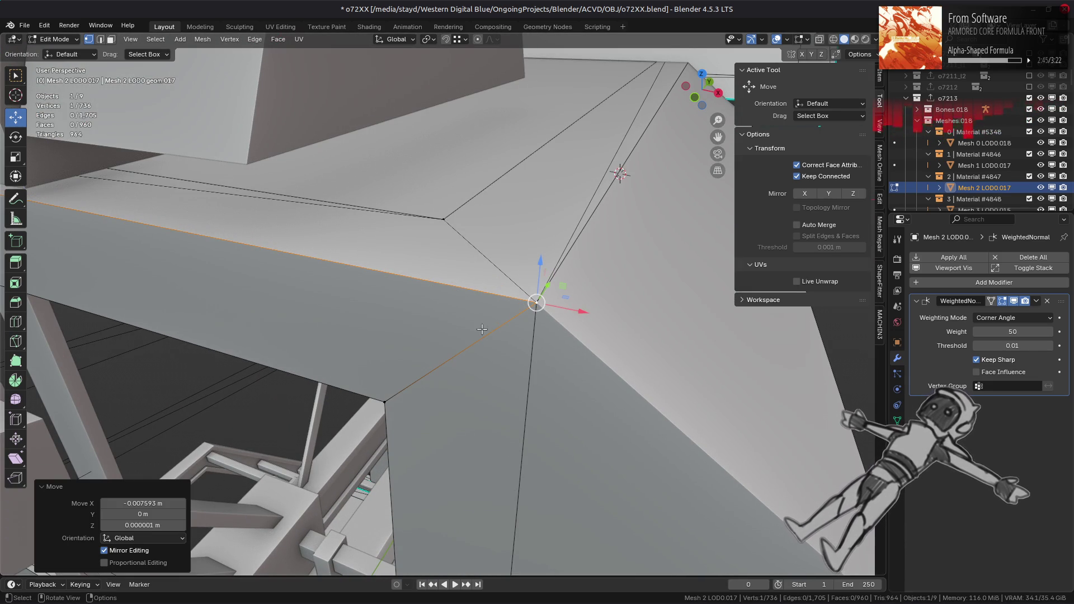
- Reselect the connected frame piece and merge by distance, removing 2 more vertices (734 left)
key(3)
click(459, 280)
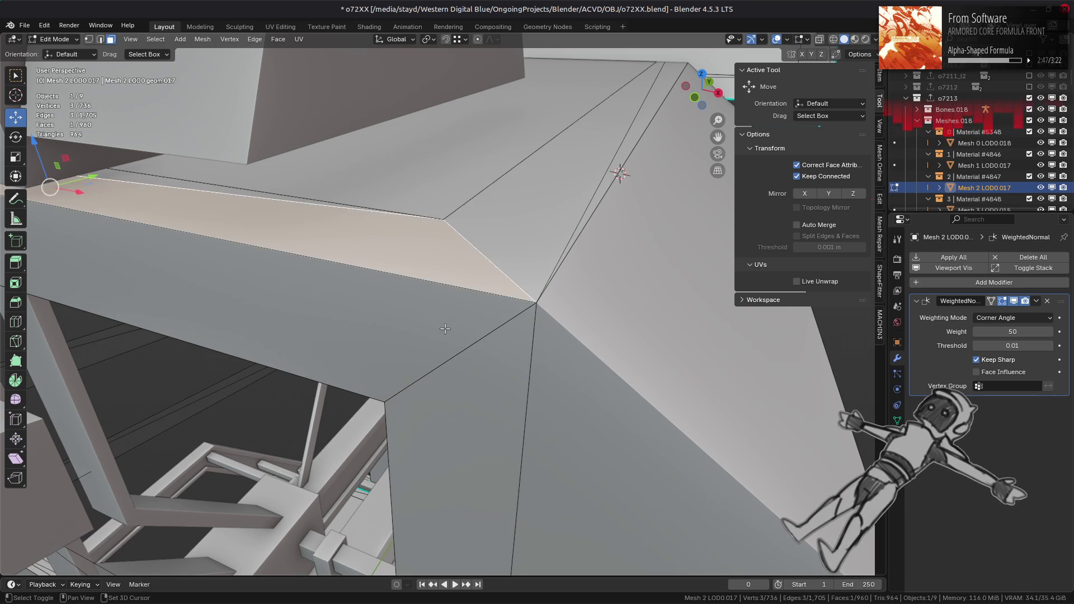
key(ctrl+l)
key(1)
right_click(420, 338)
mouse_move(391, 347)
click(475, 375)
click(122, 537)
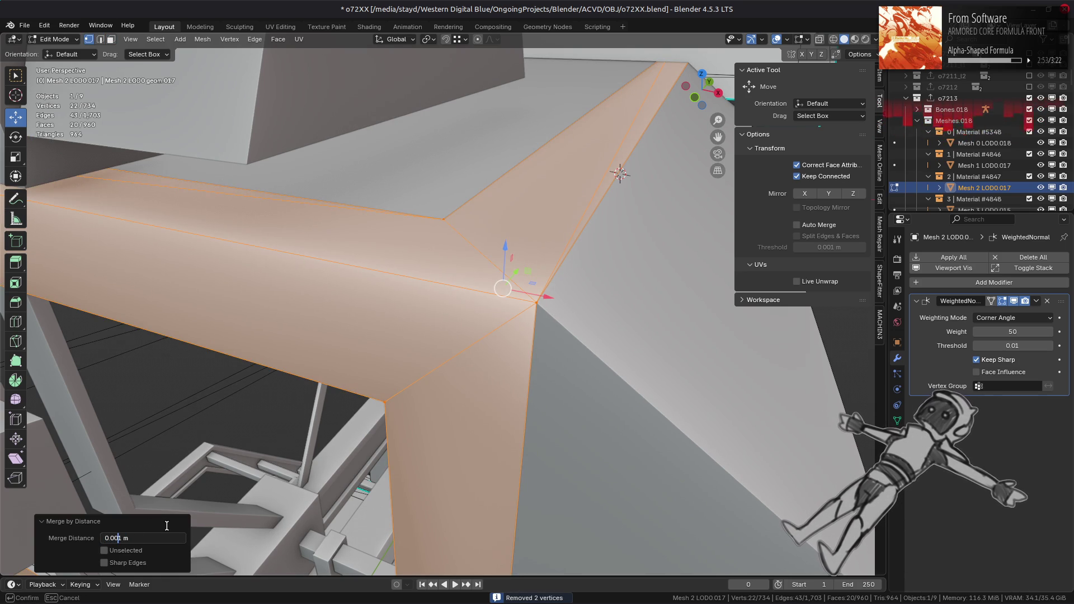
key(Return)
- Mark the joining frame edge as sharp, then deselect everything
middle_drag(333, 326, 346, 291)
key(2)
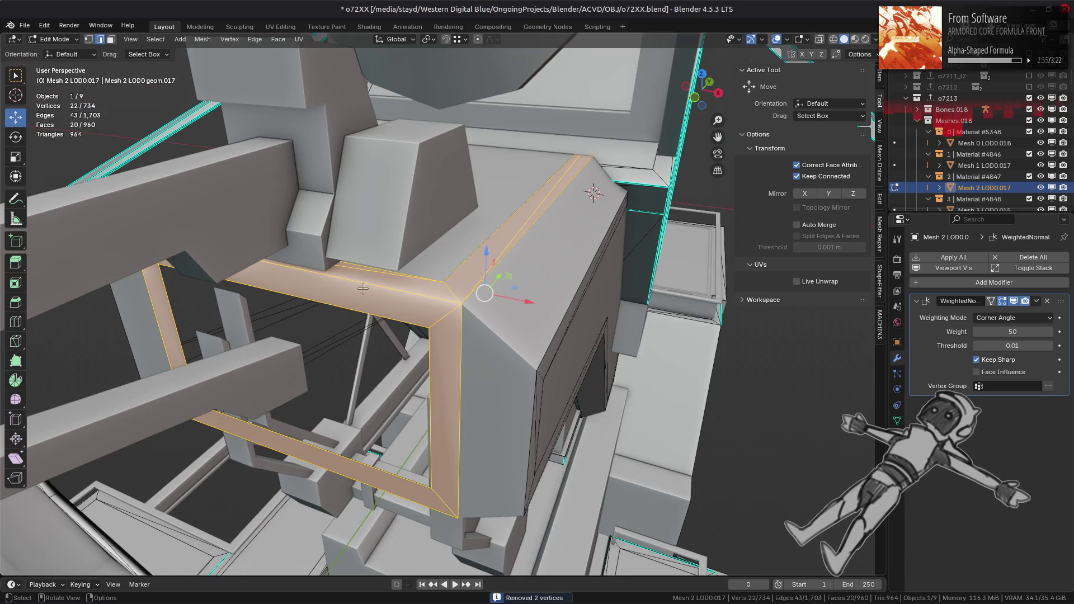
right_click(394, 291)
click(484, 480)
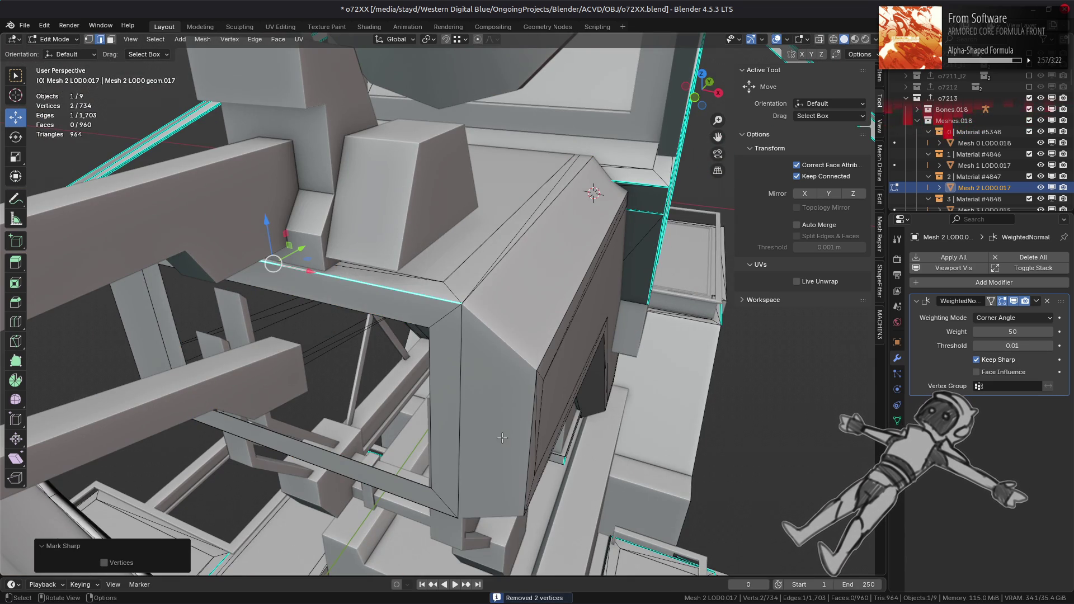
key(ctrl+z)
mouse_move(561, 349)
middle_down()
mouse_move(408, 319)
mouse_move(443, 340)
mouse_move(341, 372)
mouse_move(614, 221)
middle_up()
key(alt+a)
- Switch the viewport to Material Preview shading and orbit in close to the seat frame
click(853, 39)
middle_drag(839, 111, 811, 159)
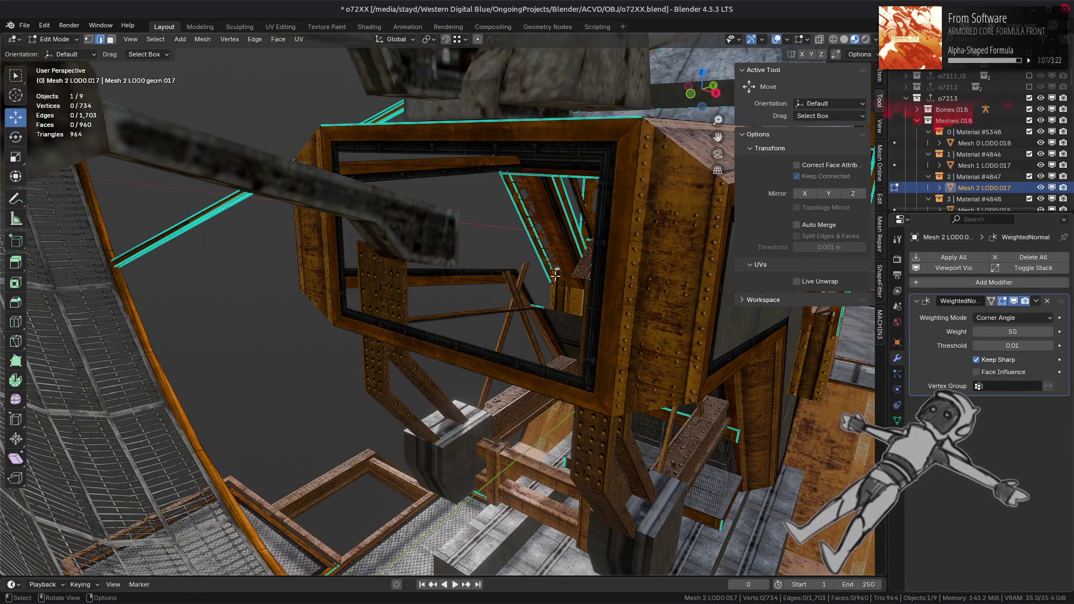
mouse_move(556, 275)
middle_down()
mouse_move(540, 274)
mouse_move(399, 384)
middle_up()
- Select the Mesh 7 LOD0.008 wall and enter Edit Mode on it
key(Tab)
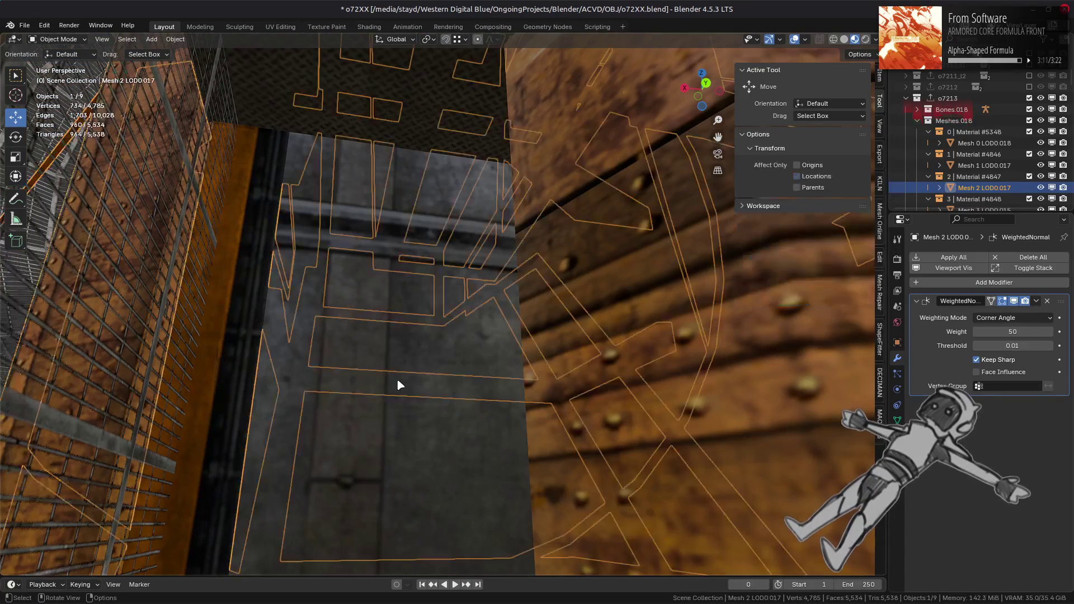
click(400, 385)
key(Tab)
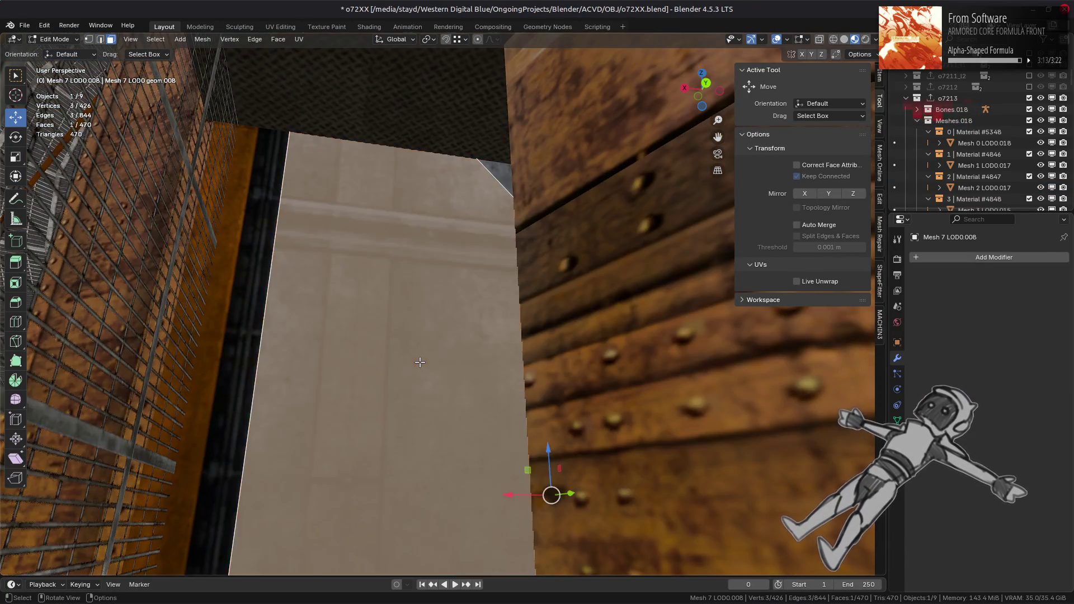
mouse_move(420, 362)
middle_down()
mouse_move(408, 348)
mouse_move(425, 325)
mouse_move(446, 323)
mouse_move(507, 257)
mouse_move(336, 313)
mouse_move(436, 364)
mouse_move(766, 447)
middle_up()
- Duplicate the two selected faces, shift the copy along Y and rotate it 180° about Z
shift+click(229, 391)
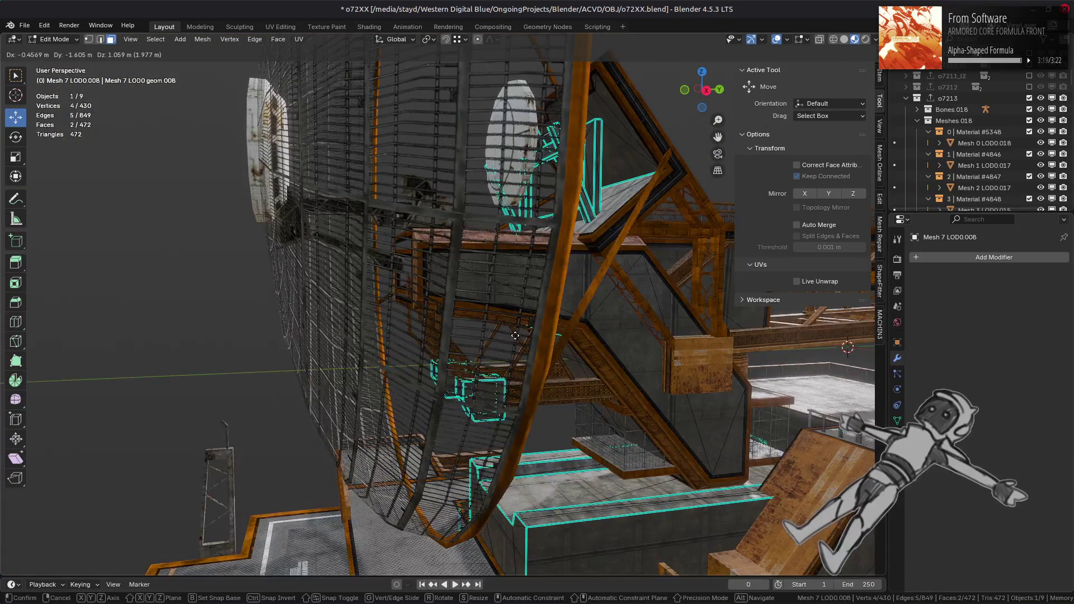
key(shift+d)
right_click(773, 419)
key(g)
key(y)
click(423, 333)
key(r)
key(z)
key(1)
key(8)
key(0)
key(Return)
- Move the duplicate along Z: up 19.777 m, up 4.267 m more, then down 1.4717 m
mouse_move(424, 331)
middle_down()
mouse_move(496, 355)
mouse_move(528, 389)
mouse_move(496, 431)
middle_up()
key(g)
key(z)
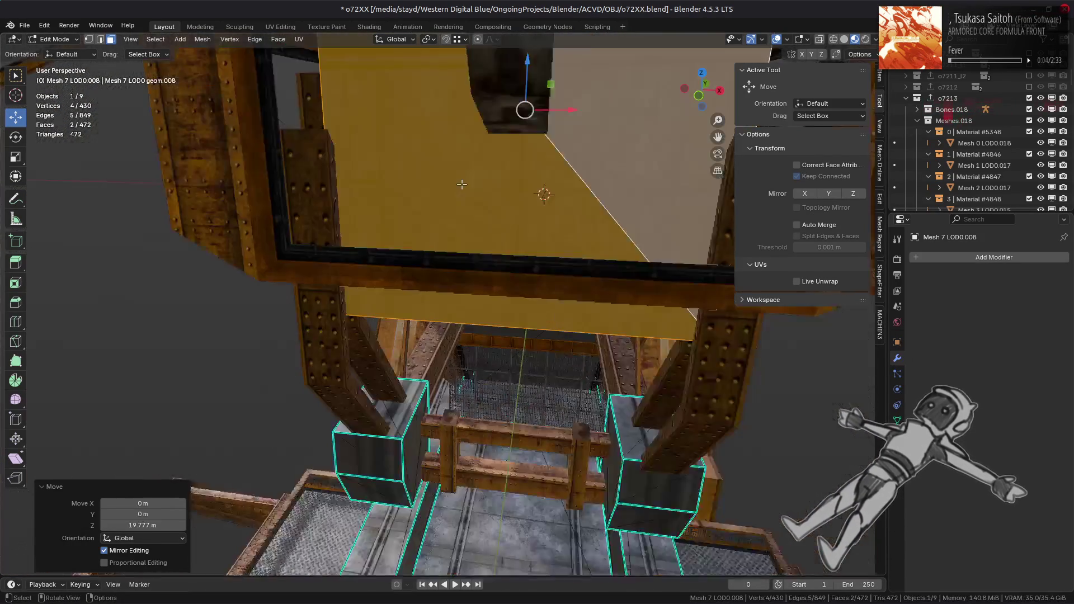
click(474, 223)
middle_drag(474, 223, 437, 329)
key(g)
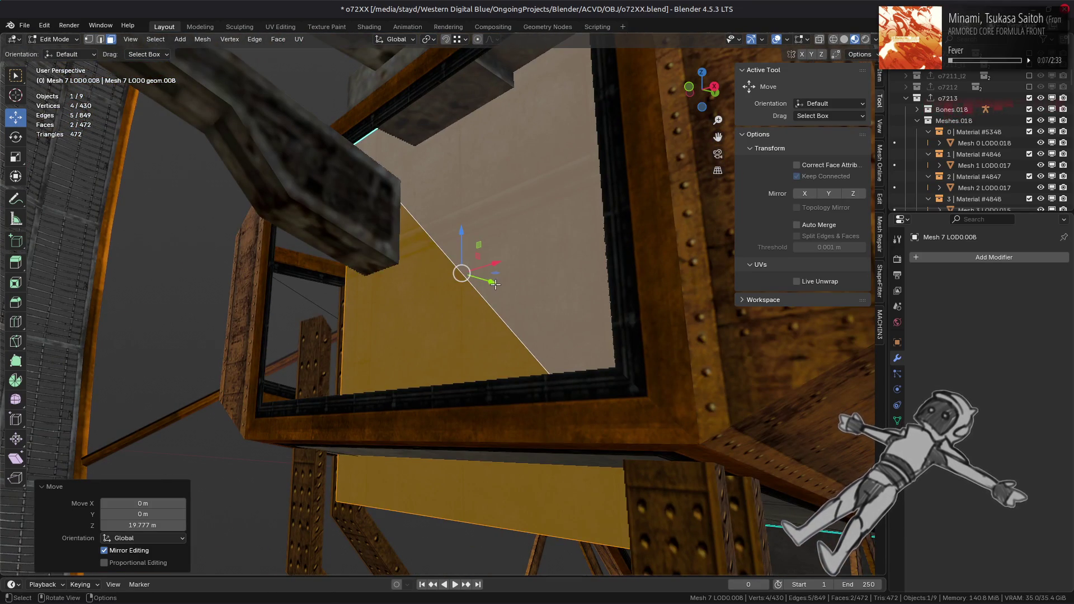
key(y)
key(z)
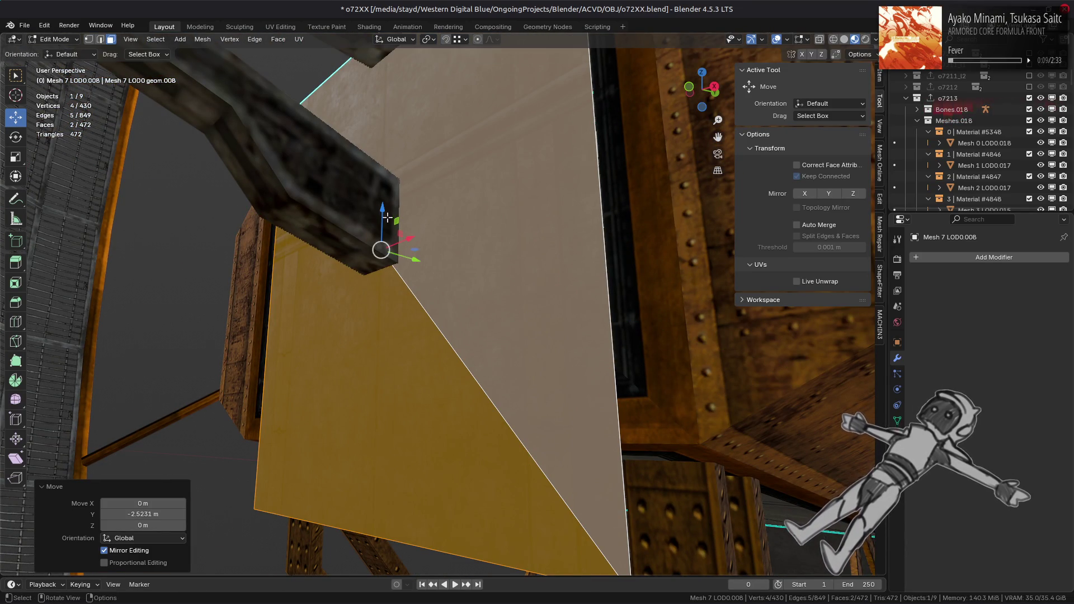
click(373, 91)
mouse_move(386, 79)
middle_down()
mouse_move(390, 115)
mouse_move(421, 148)
mouse_move(424, 175)
middle_up()
key(g)
key(z)
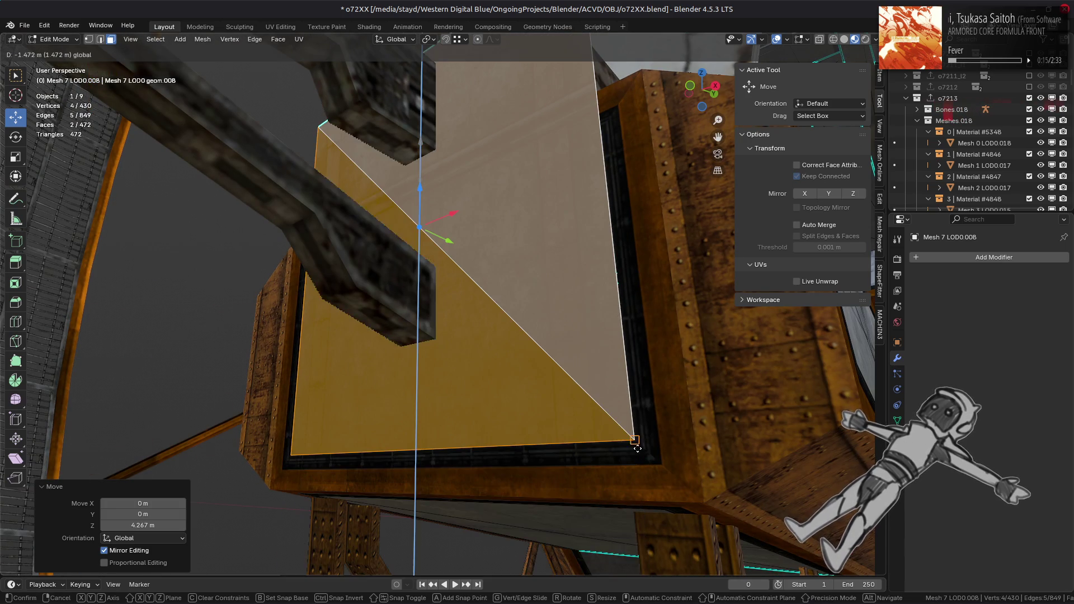
click(634, 444)
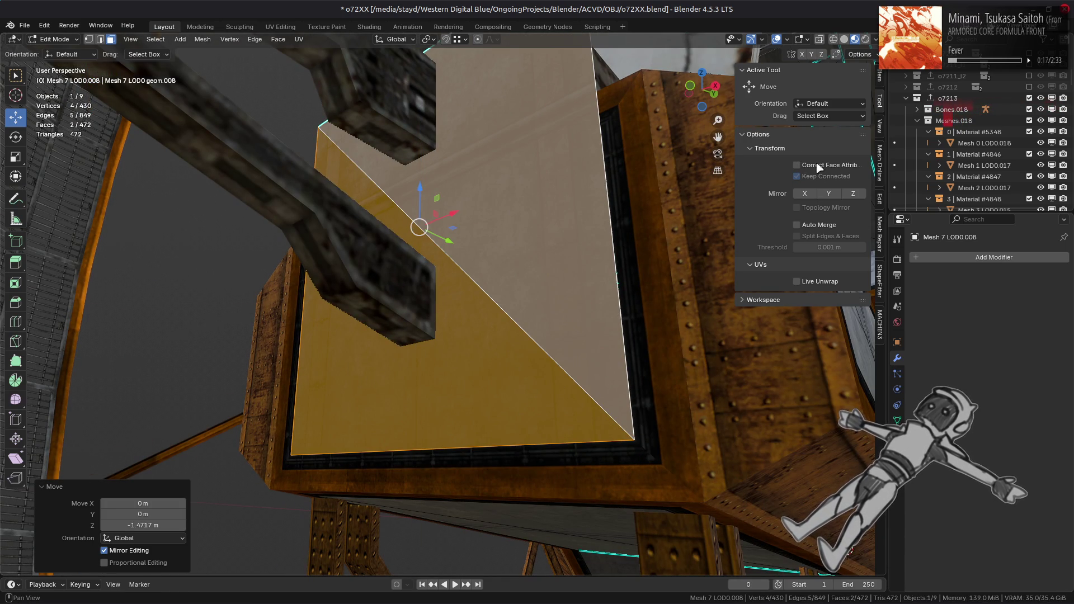
- Merge the duplicated triangles into one quad with Correct Face Attributes enabled
click(278, 39)
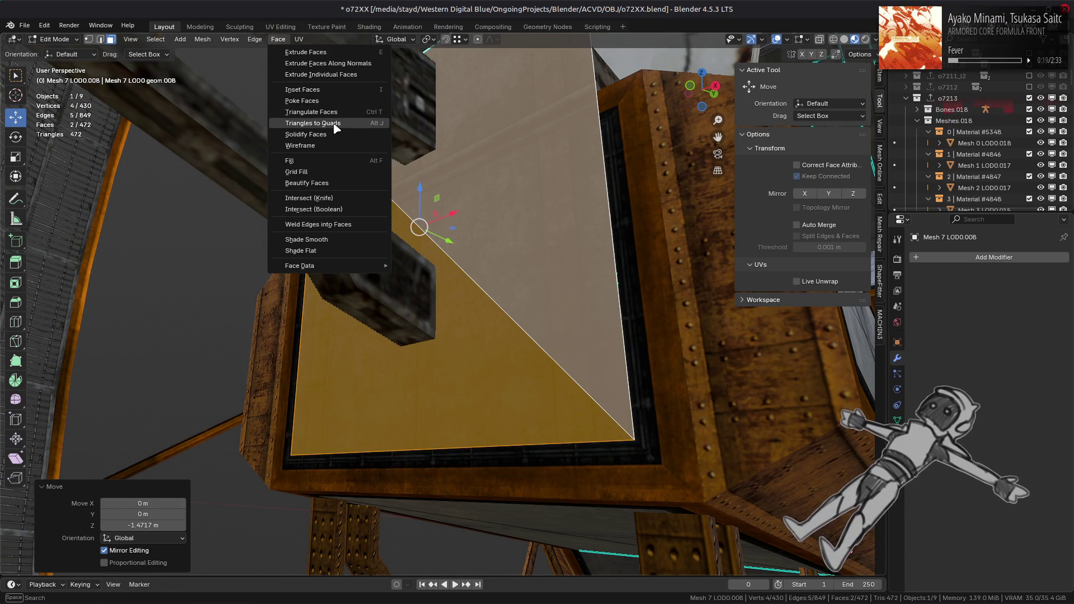
click(335, 110)
click(796, 165)
middle_drag(559, 280, 480, 235)
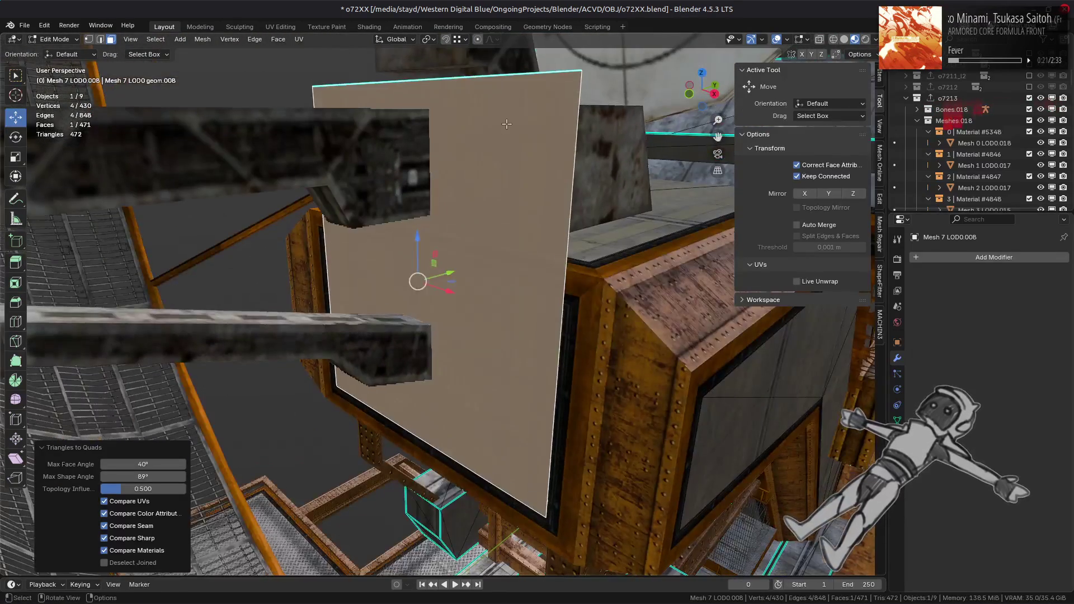
- Mark the quad's top edge sharp and lower it into the frame opening
key(2)
click(447, 77)
right_click(464, 285)
click(403, 478)
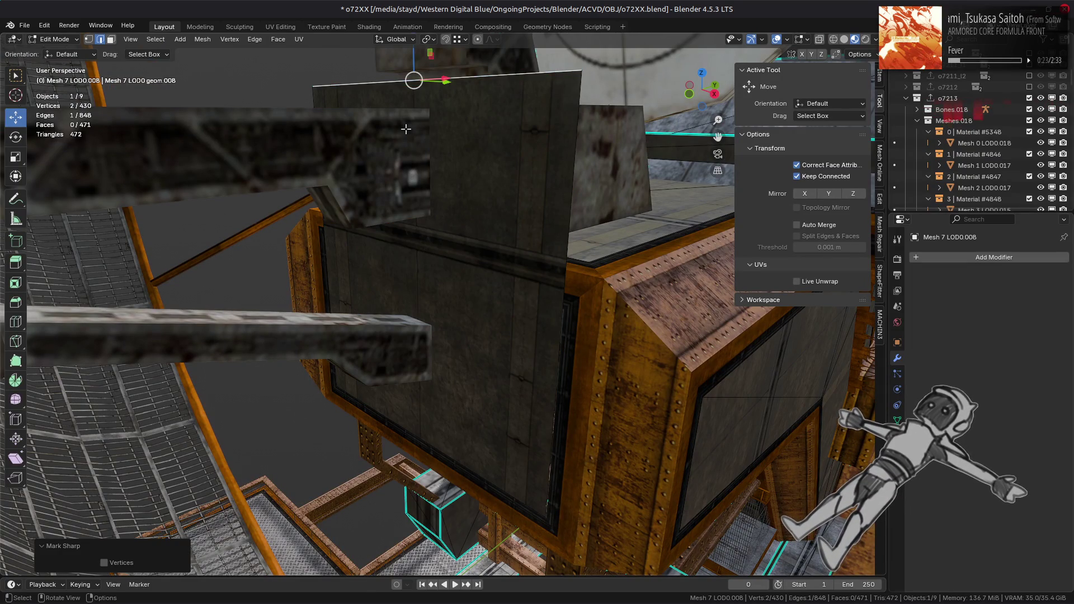
mouse_move(417, 58)
mouse_down()
mouse_move(554, 327)
mouse_move(567, 318)
mouse_up()
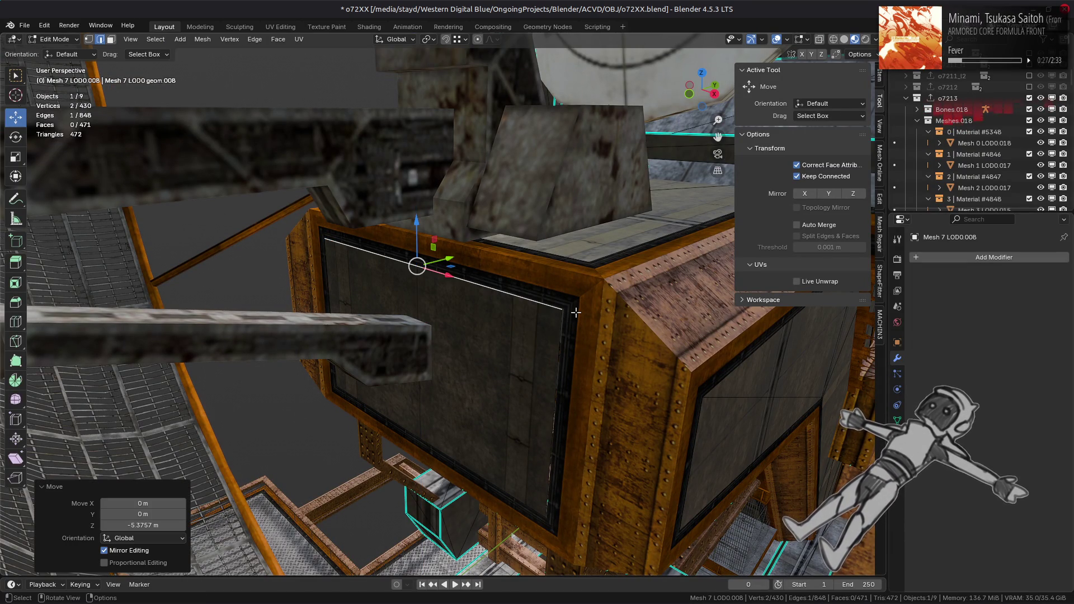
scroll(579, 315, up, 3)
middle_drag(587, 347, 585, 276)
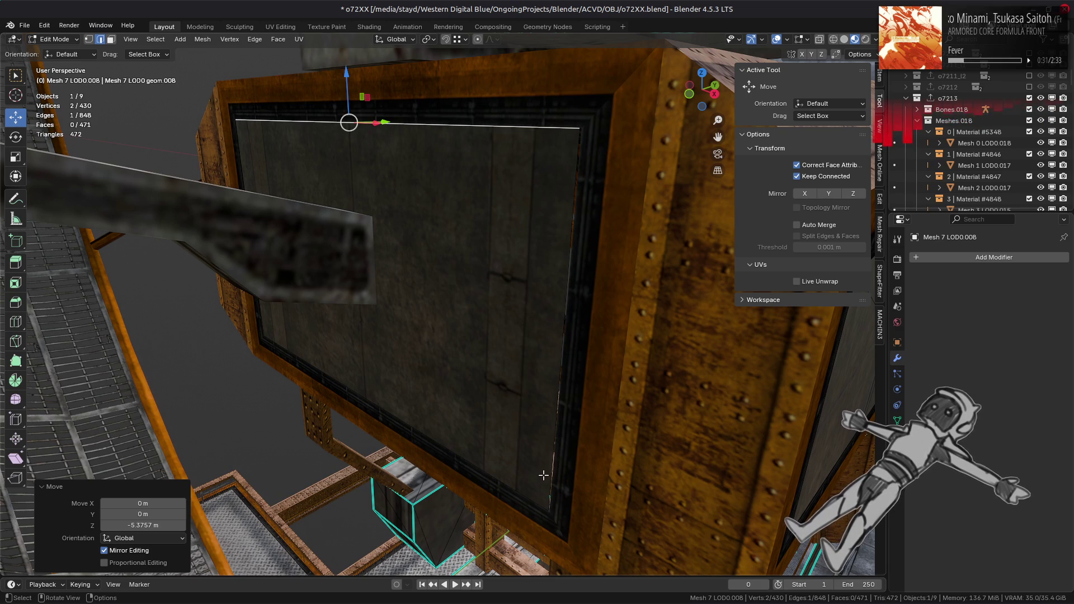
- Move the quad's bottom-right corner vertex up to the frame corner
key(1)
middle_drag(535, 471, 545, 427)
click(541, 415)
drag(542, 423, 540, 421)
middle_drag(508, 265, 523, 327)
key(g)
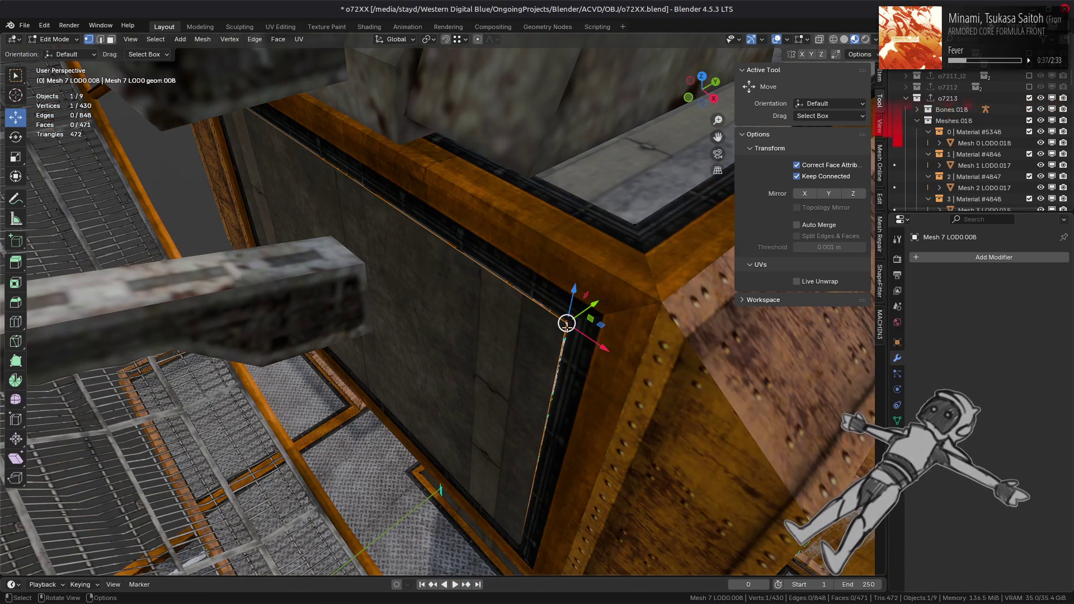
click(576, 324)
click(465, 39)
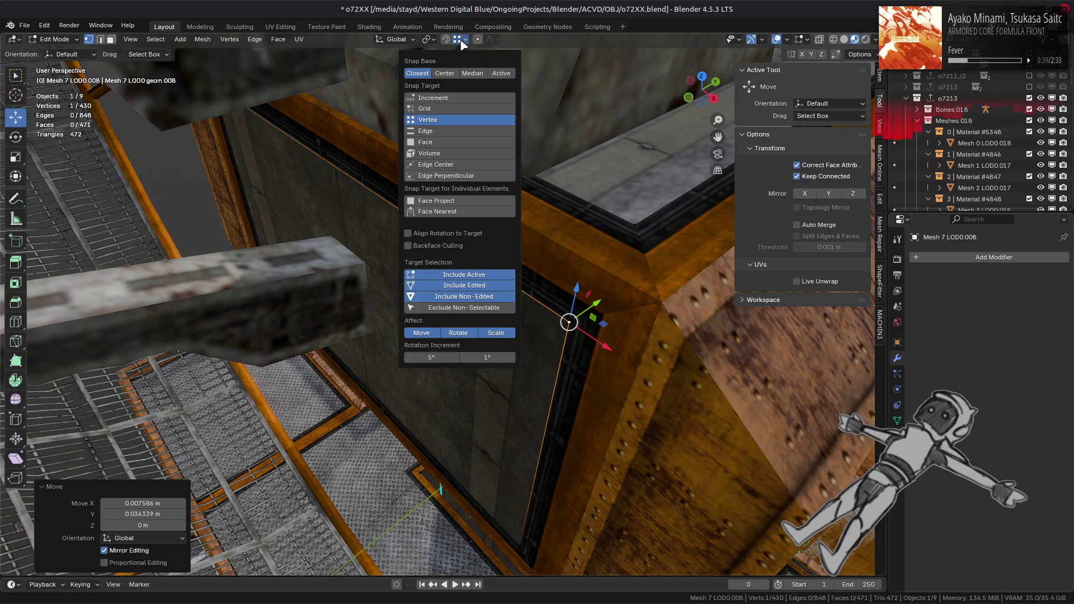
- Try snapping a vertex, undo it, then select the whole quad panel and shift it slightly
mouse_move(391, 223)
middle_down()
mouse_move(252, 252)
mouse_move(217, 240)
middle_up()
key(g)
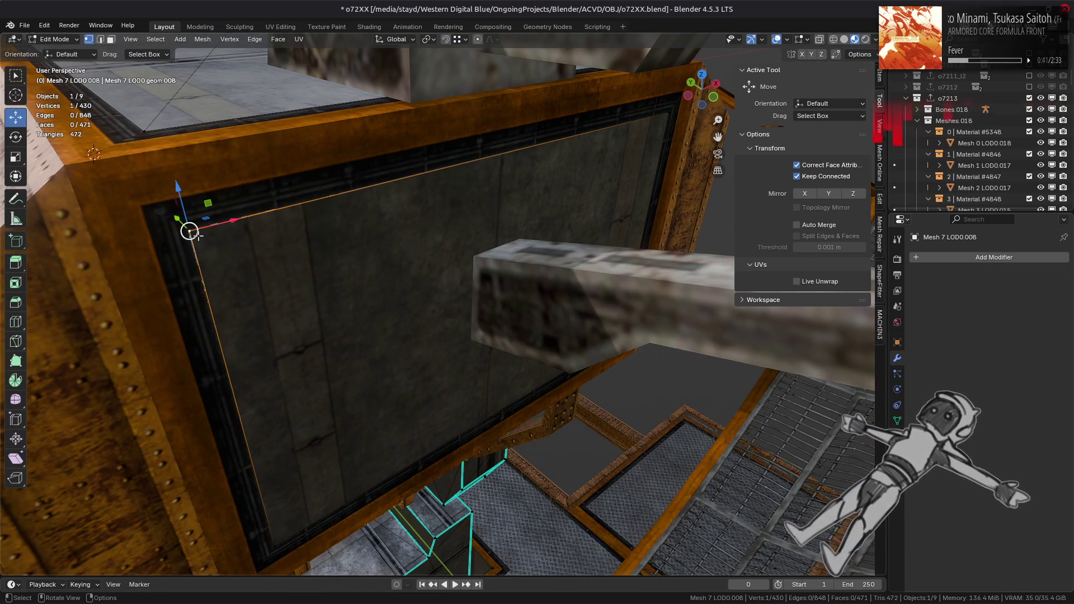
click(188, 229)
key(ctrl+z)
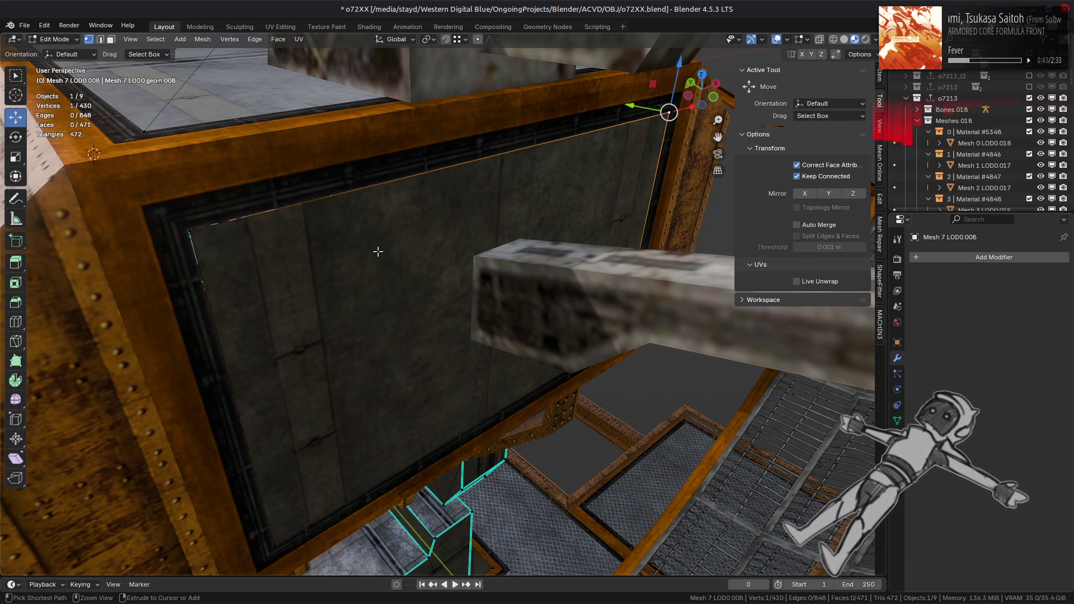
key(l)
mouse_move(355, 287)
middle_down()
mouse_move(438, 304)
mouse_move(383, 256)
mouse_move(380, 286)
middle_up()
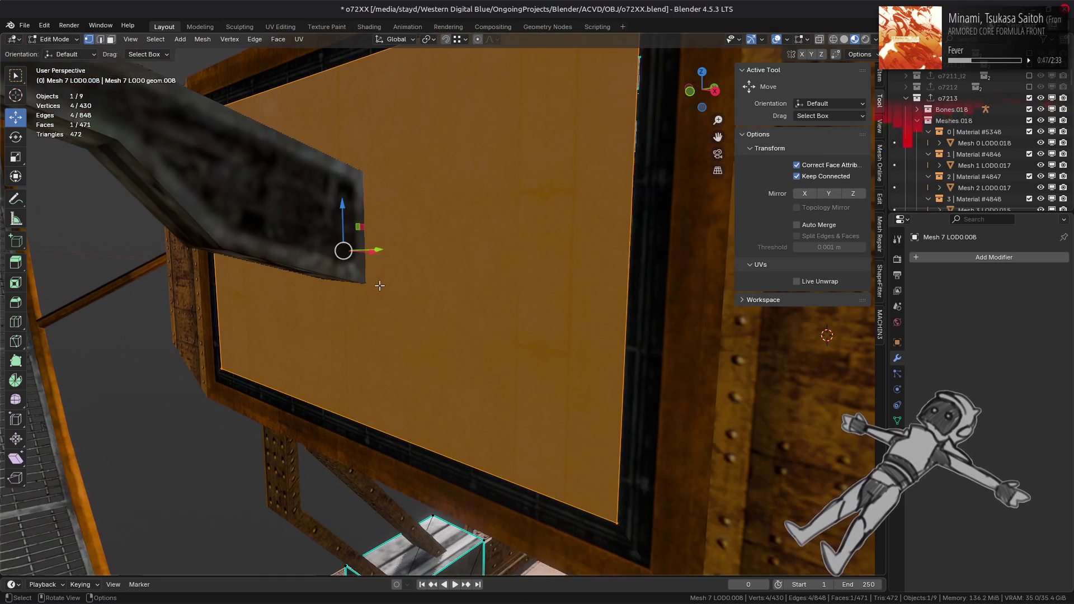
middle_drag(491, 279, 597, 474)
key(g)
click(605, 469)
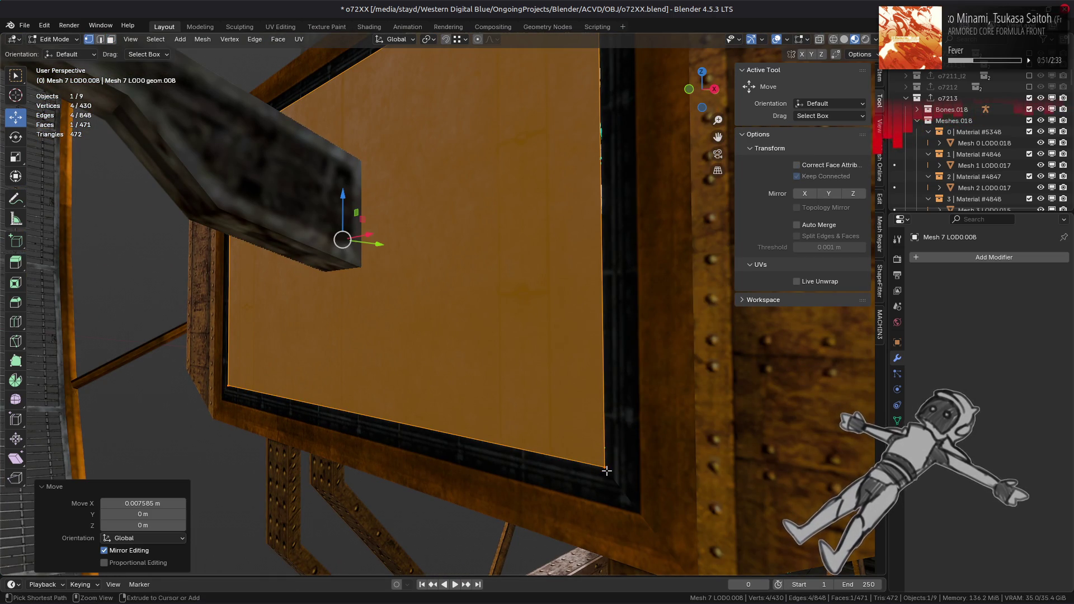
- Snap three panel corner vertices, including the upper-left, onto the frame's inner corners and exit Edit Mode
middle_drag(521, 313, 522, 350)
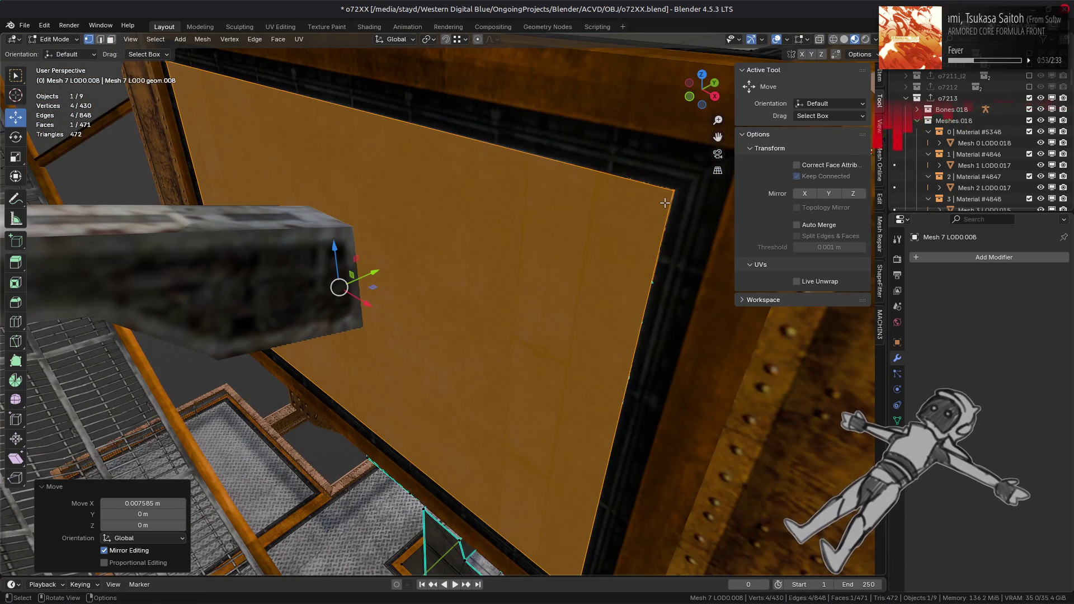
click(665, 203)
drag(677, 195, 624, 202)
middle_drag(354, 246, 546, 259)
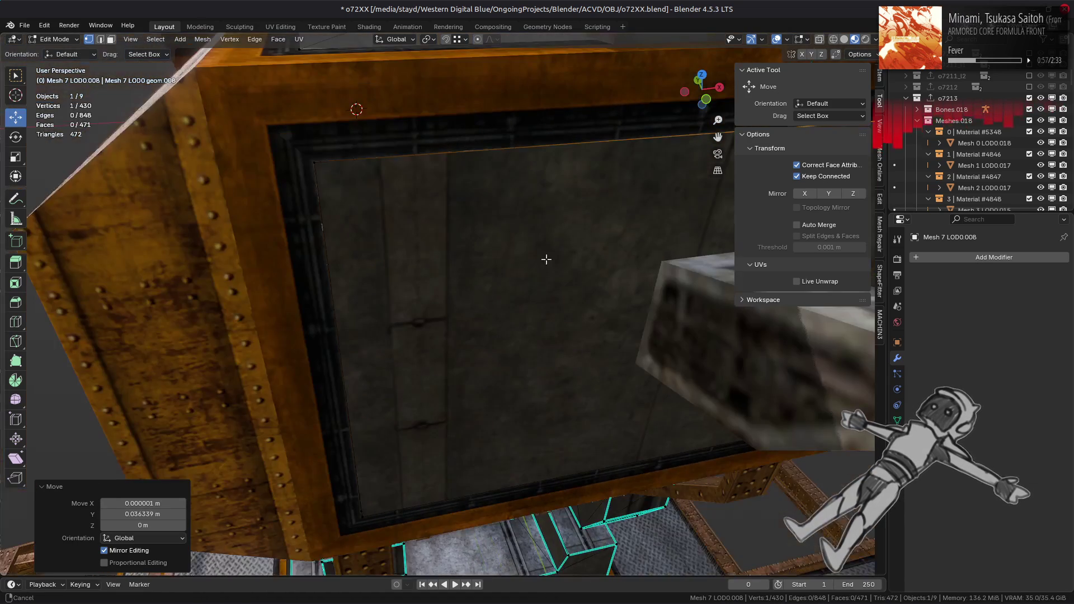
click(367, 514)
key(KP_Decimal)
drag(392, 333, 386, 334)
middle_drag(385, 334, 420, 241)
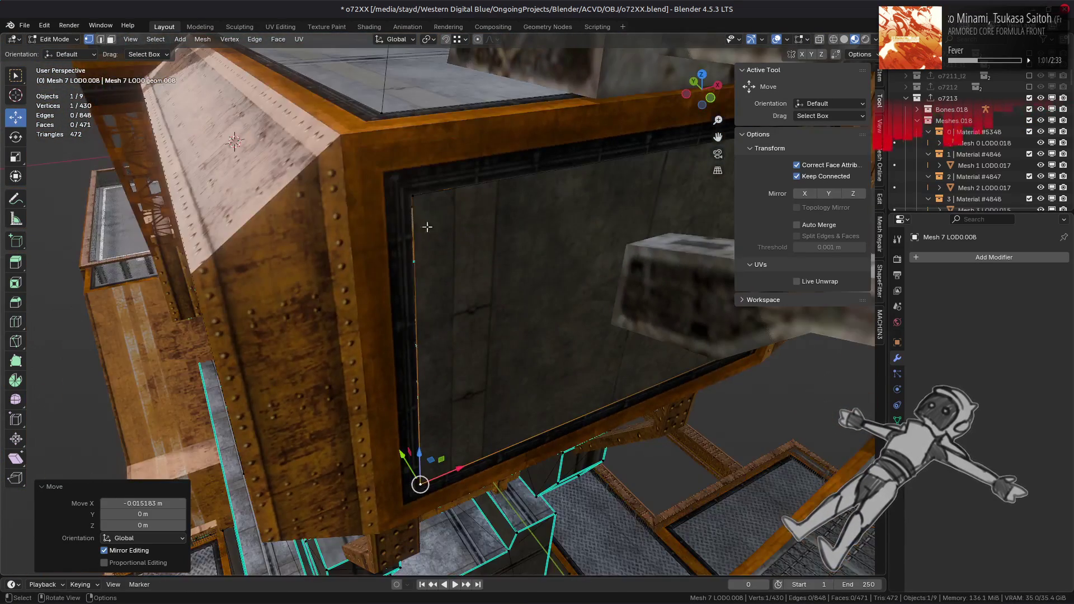
click(425, 208)
drag(413, 196, 411, 195)
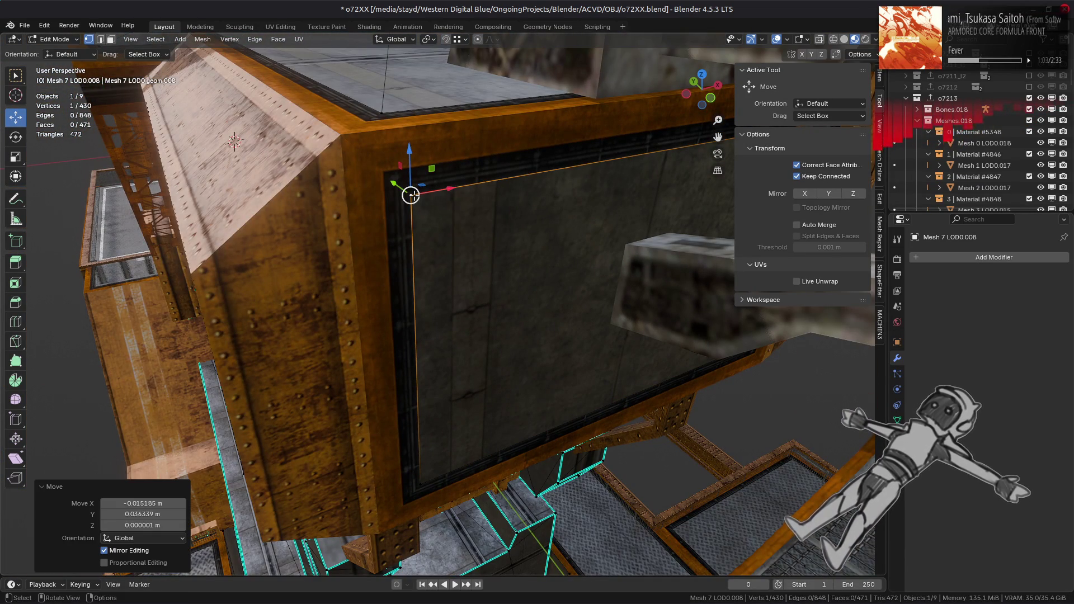
click(562, 290)
mouse_move(562, 290)
middle_down()
mouse_move(481, 228)
mouse_move(511, 254)
mouse_move(393, 357)
mouse_move(432, 364)
mouse_move(347, 338)
mouse_move(675, 372)
middle_up()
key(Tab)
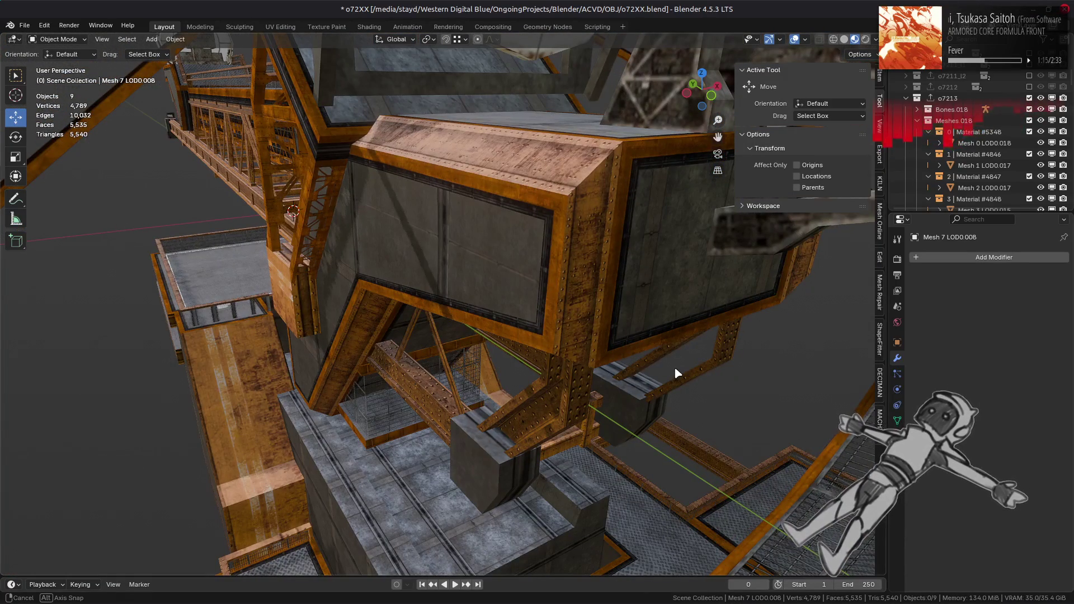
- Enable EEVEE raytracing in Render Properties and expand its Fast GI Approximation settings
click(897, 259)
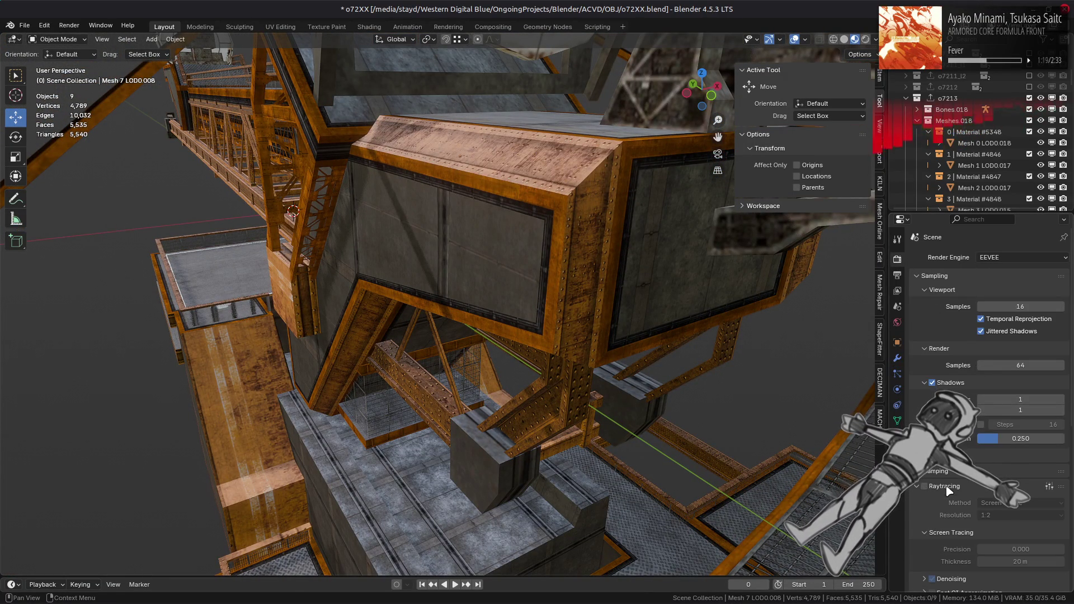
click(925, 486)
scroll(491, 350, down, 4)
middle_drag(492, 351, 626, 378)
scroll(625, 379, up, 4)
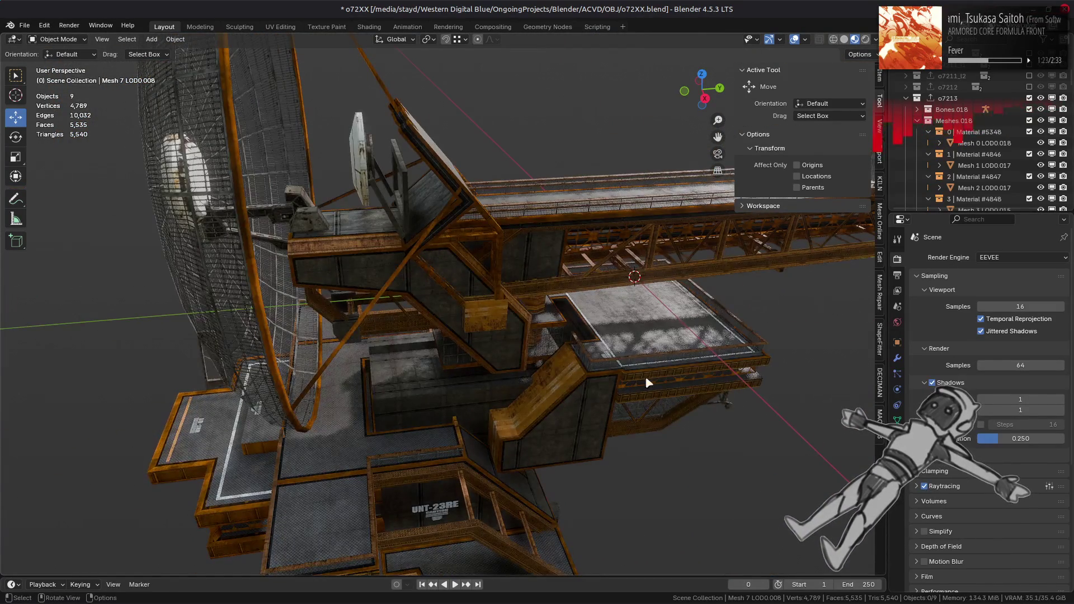
mouse_move(698, 387)
middle_down()
mouse_move(623, 383)
mouse_move(629, 358)
mouse_move(643, 372)
middle_up()
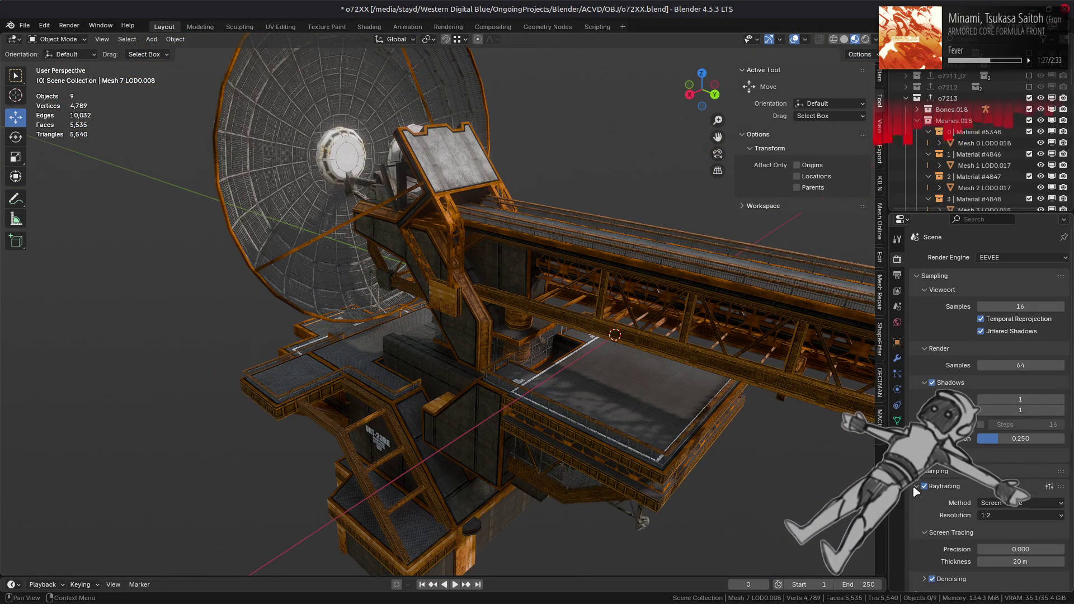
click(911, 485)
scroll(914, 487, down, 2)
click(924, 548)
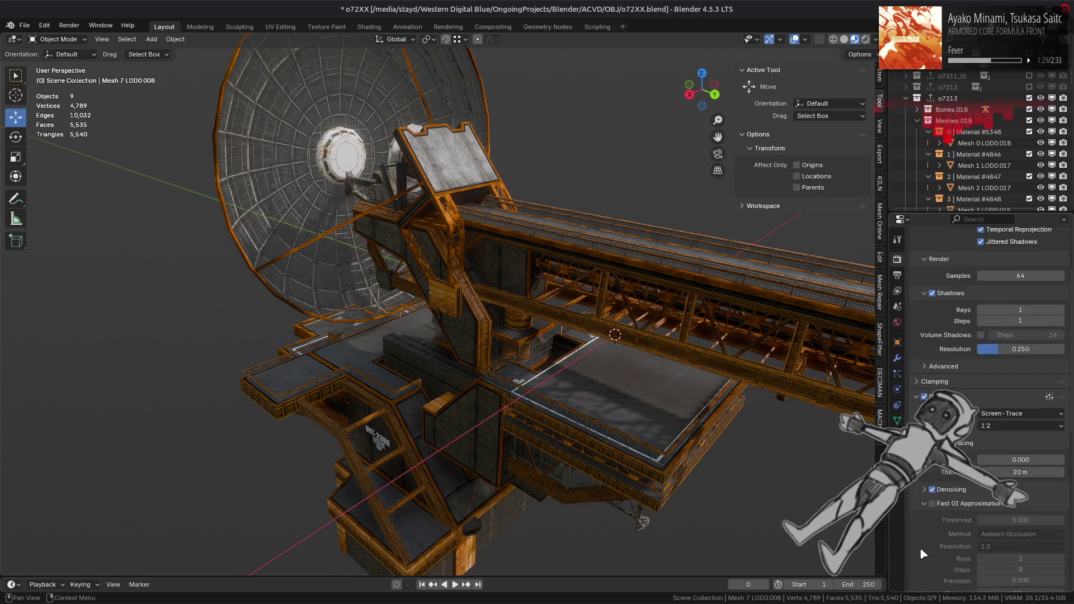
scroll(922, 551, down, 5)
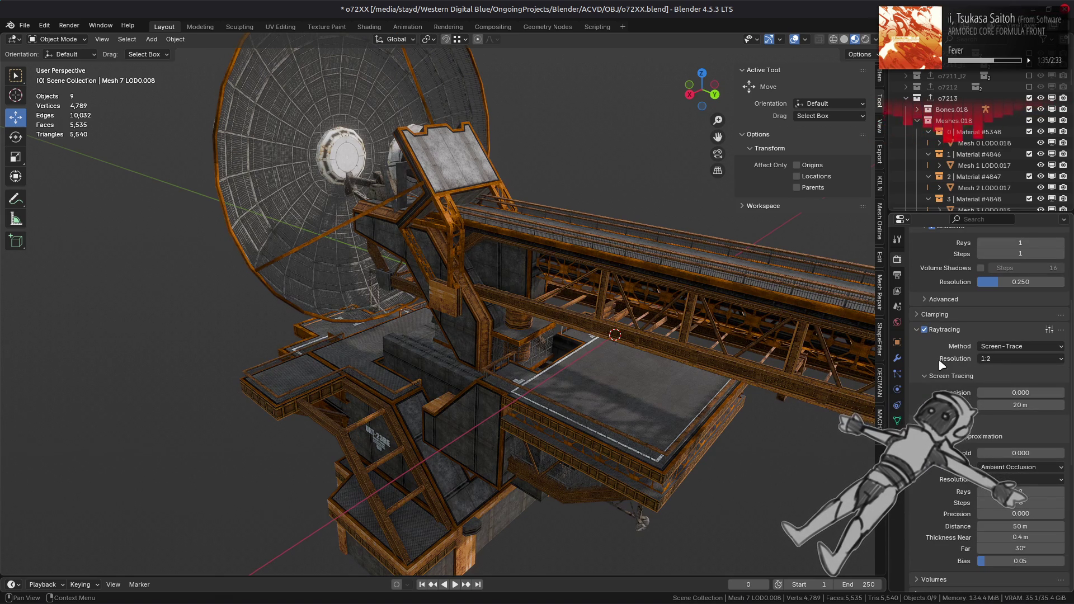
- Toggle raytracing off and on to compare lighting, disable Fast GI Approximation, and leave raytracing on
click(924, 329)
click(923, 330)
click(924, 330)
click(924, 330)
click(924, 330)
click(924, 330)
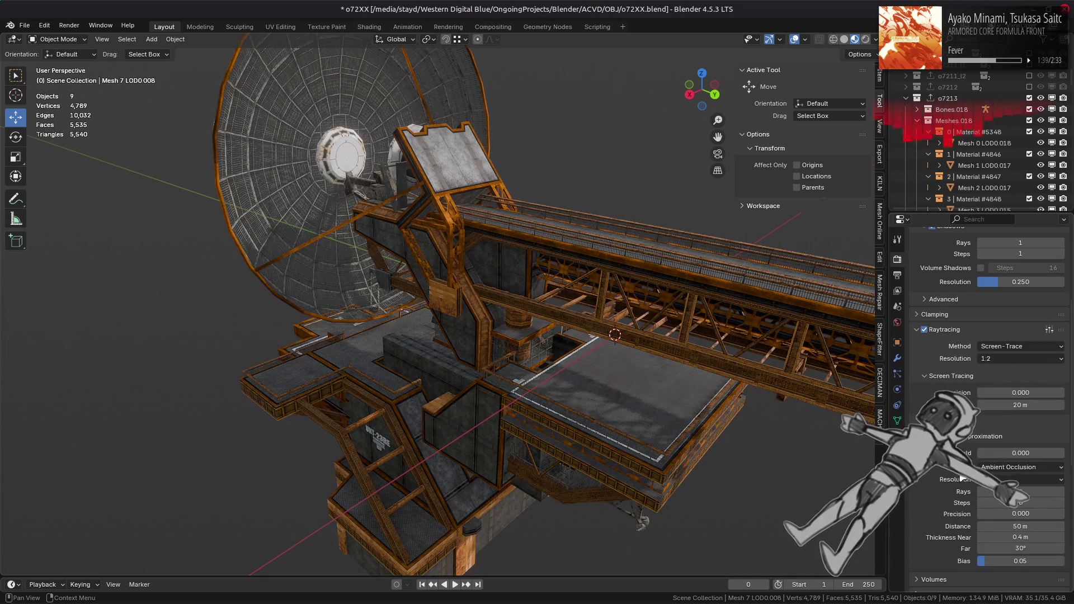
click(931, 436)
scroll(950, 436, up, 7)
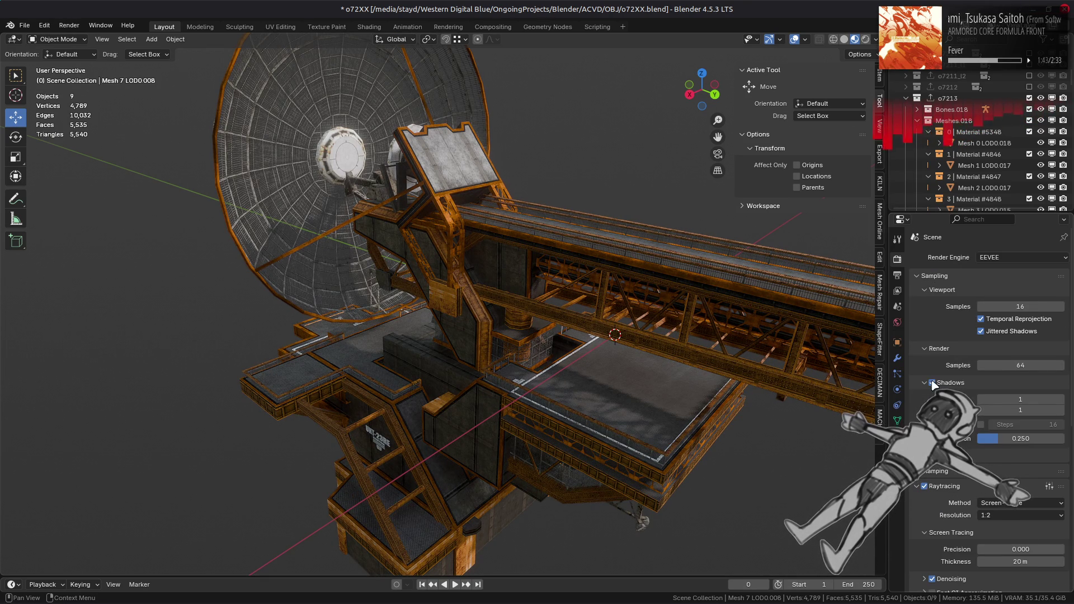
click(926, 487)
click(925, 486)
scroll(661, 436, down, 5)
mouse_move(661, 438)
middle_down()
mouse_move(635, 421)
mouse_move(653, 427)
middle_up()
scroll(642, 429, up, 6)
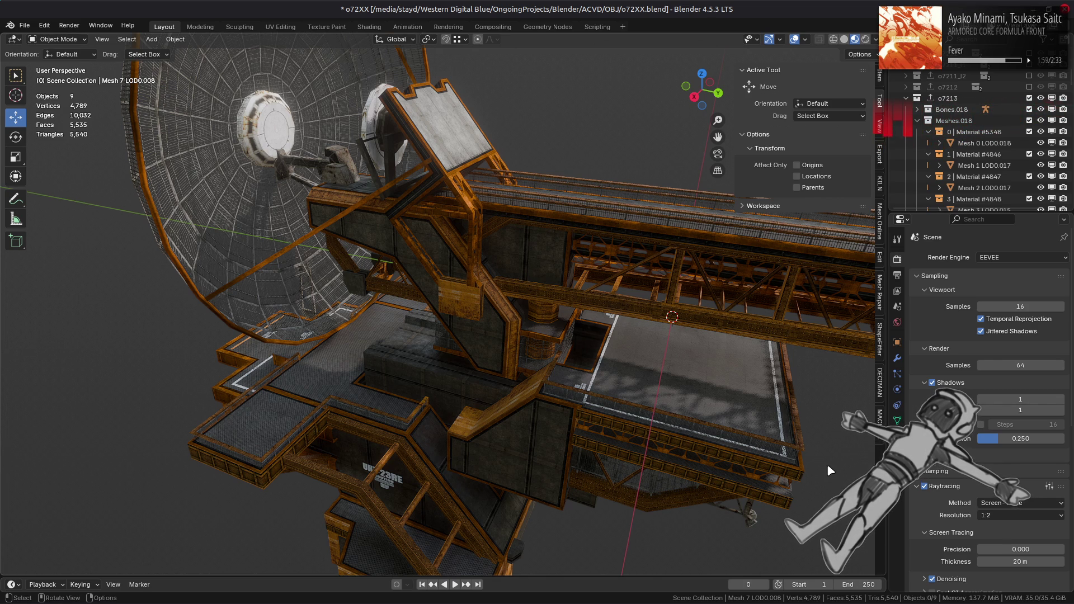
- Toggle raytracing off and on, then try screen-trace thickness values before settling on 20 m
click(924, 486)
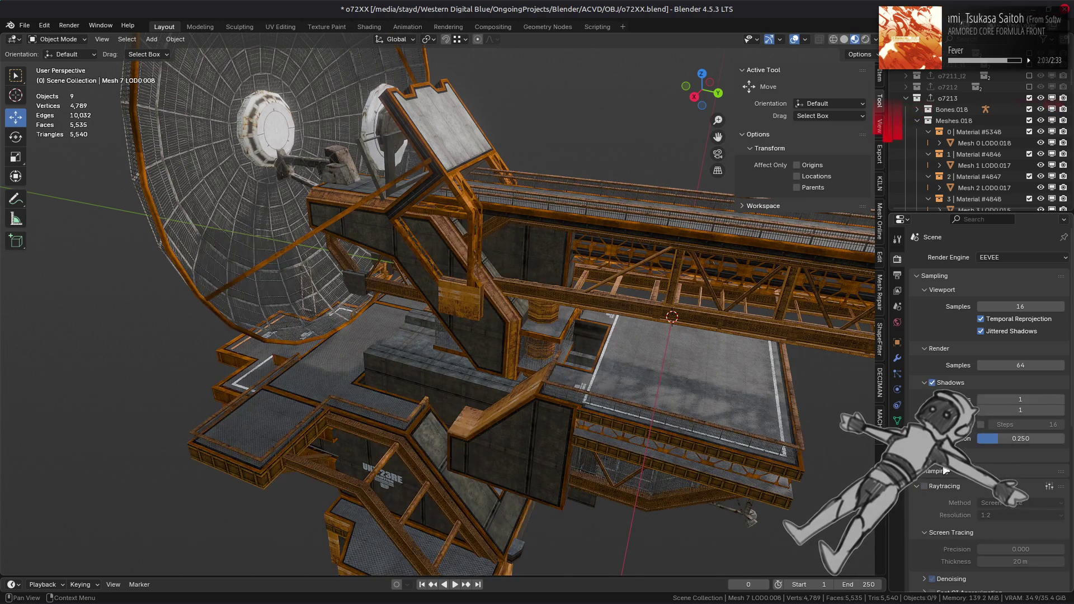
click(924, 486)
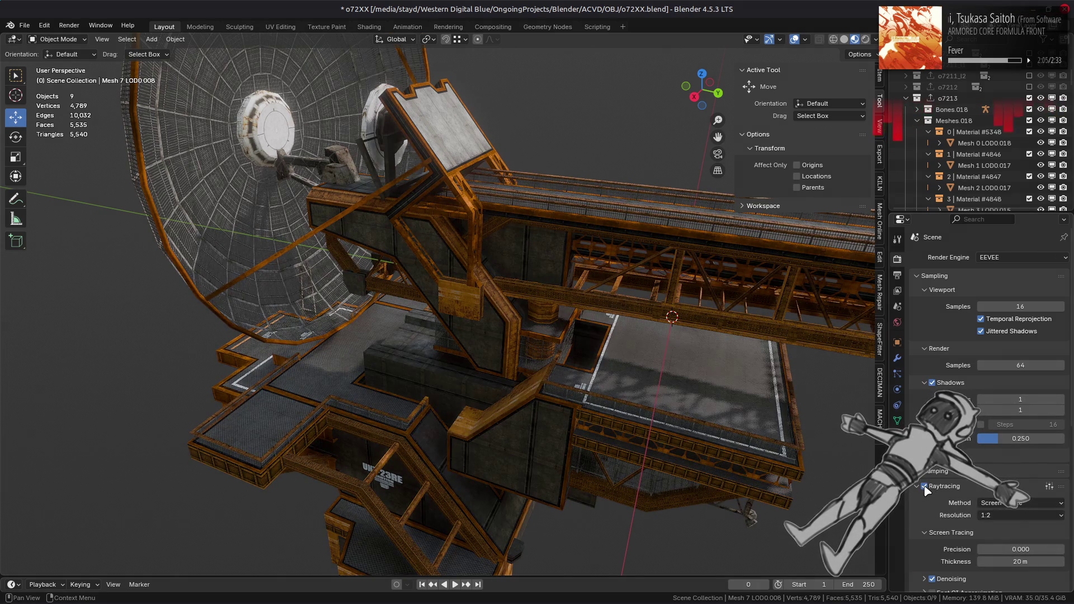
mouse_move(727, 459)
middle_down()
mouse_move(691, 470)
mouse_move(716, 425)
mouse_move(725, 371)
middle_up()
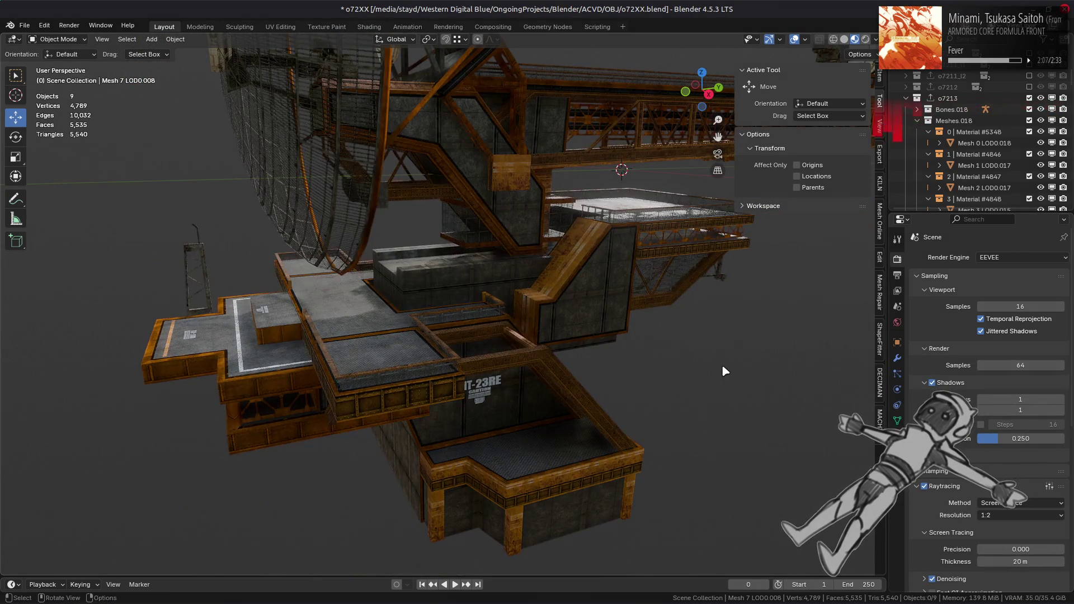
click(1018, 560)
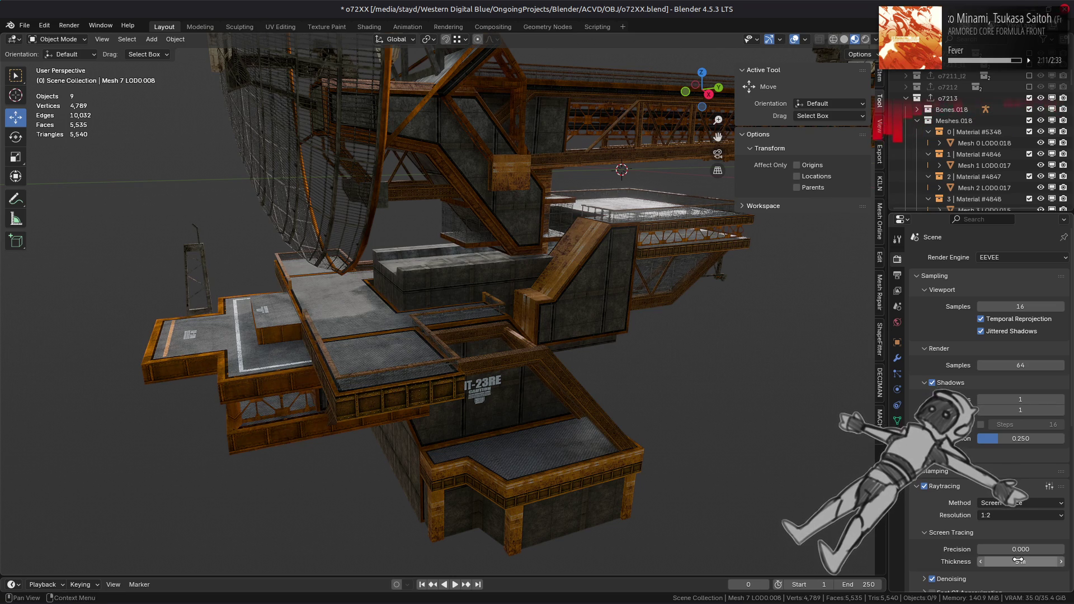
drag(1018, 560, 1063, 560)
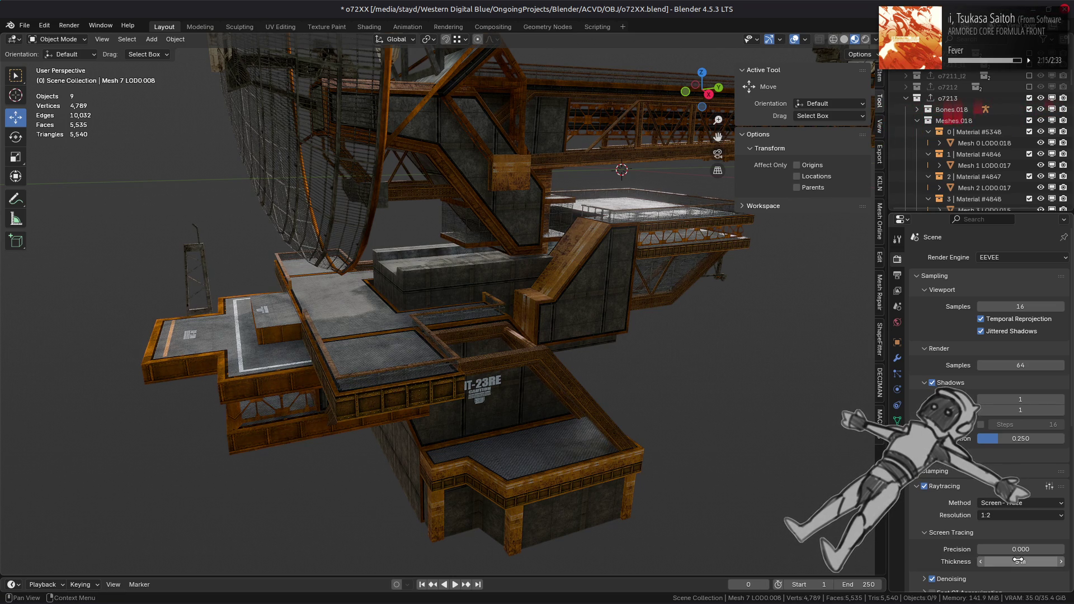
text(0)
key(Return)
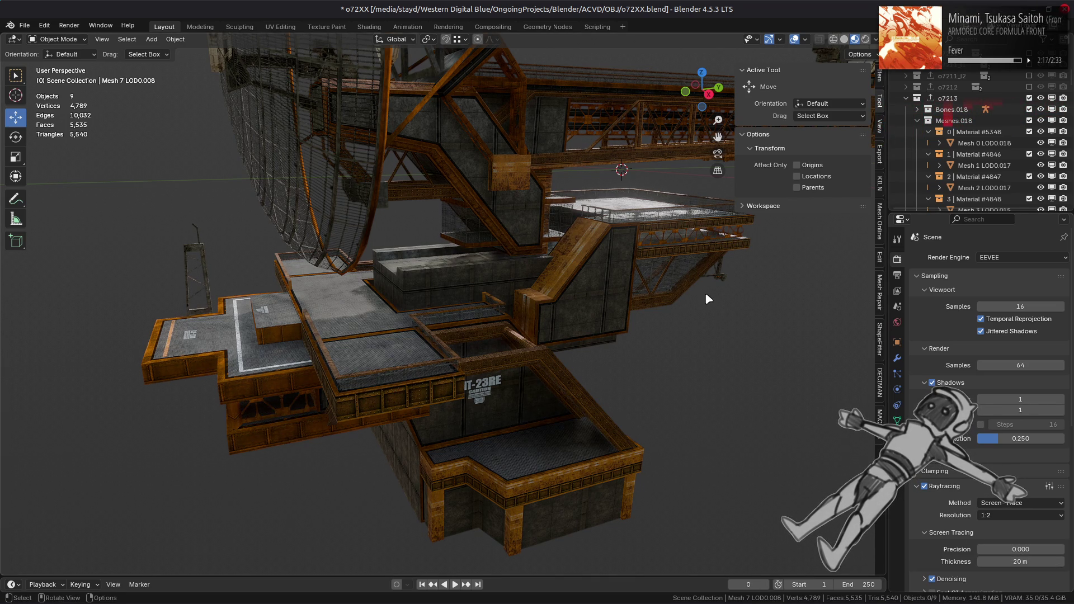
scroll(698, 373, up, 2)
scroll(696, 371, down, 2)
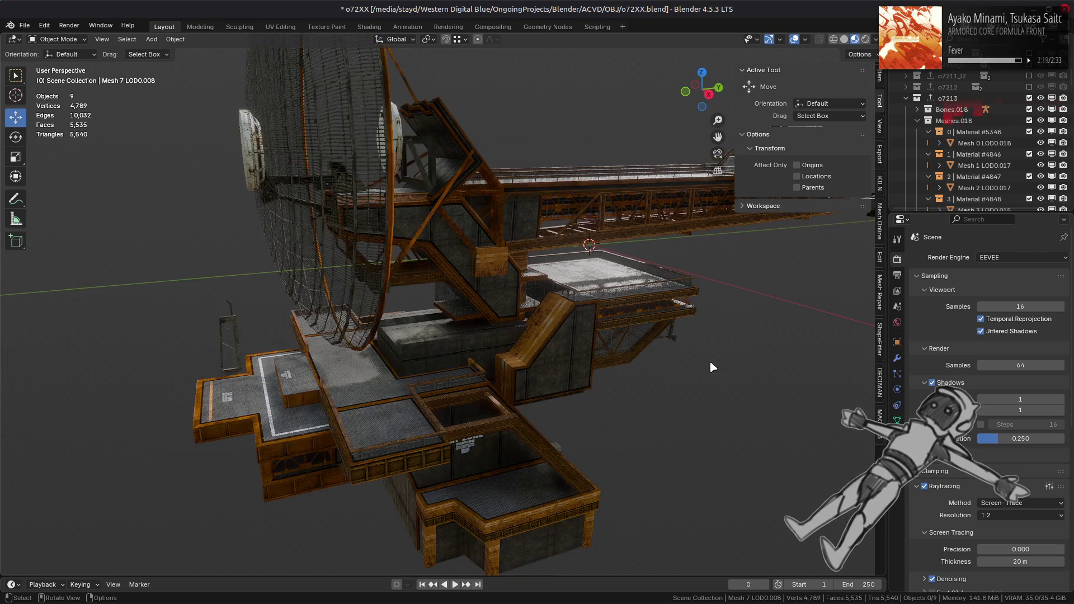
- Orbit to judge the lighting, turn EEVEE raytracing off and select the tower mesh
mouse_move(657, 342)
middle_down()
mouse_move(672, 362)
mouse_move(567, 347)
middle_up()
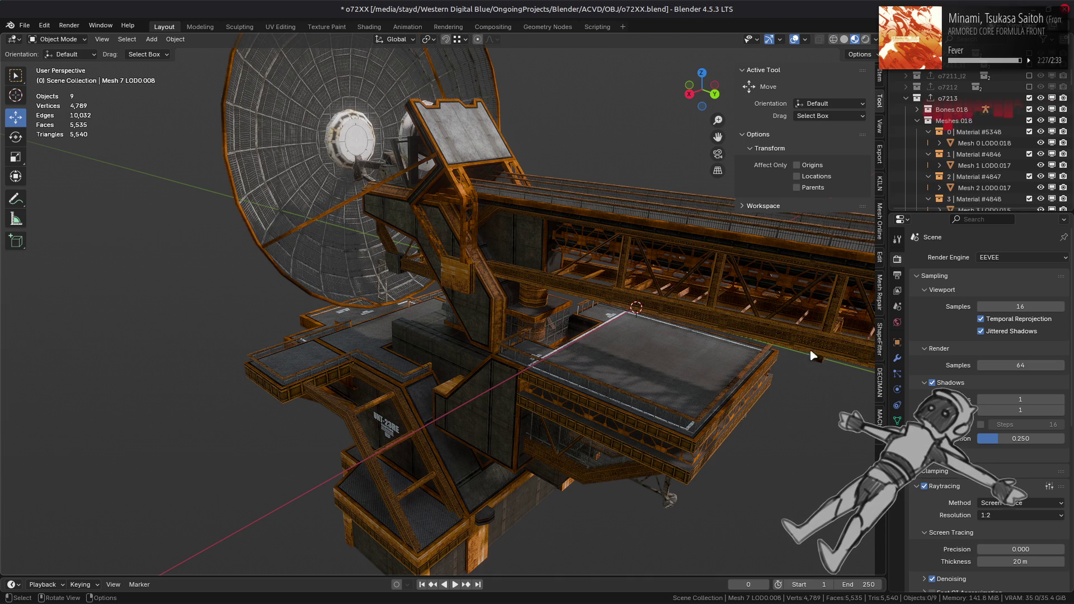
click(924, 485)
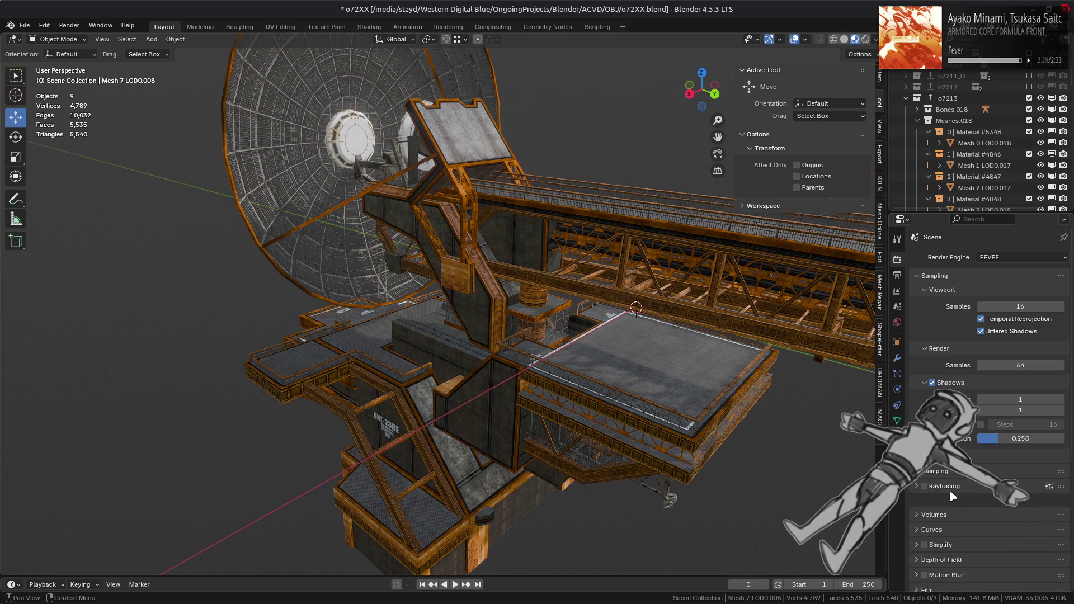
scroll(652, 344, up, 5)
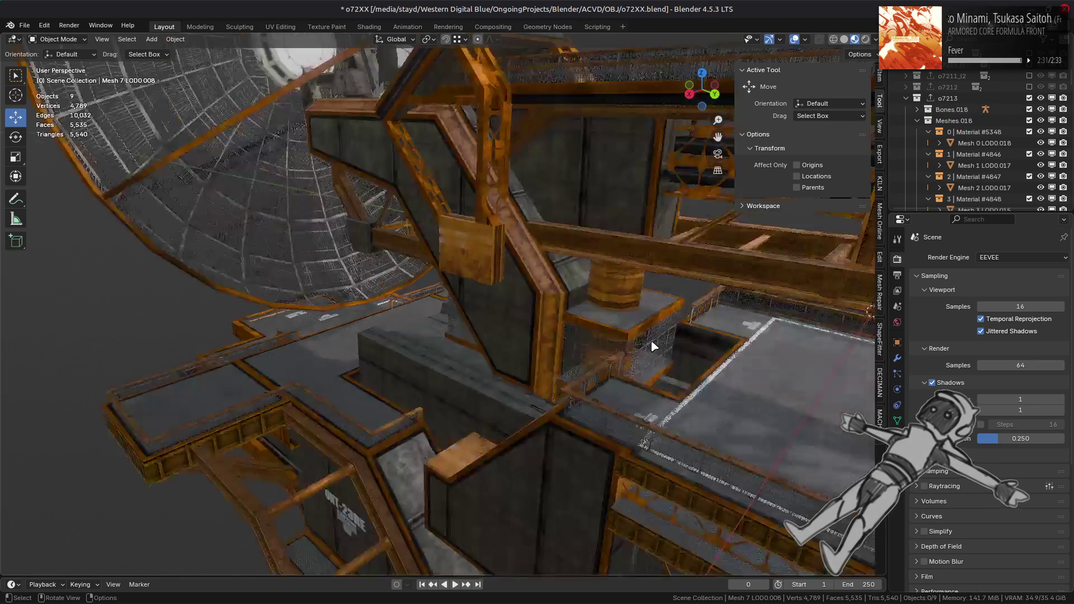
click(560, 280)
- View the deselected tower's dish support in Solid shading, briefly compare with Material Preview, then return to Solid
click(843, 40)
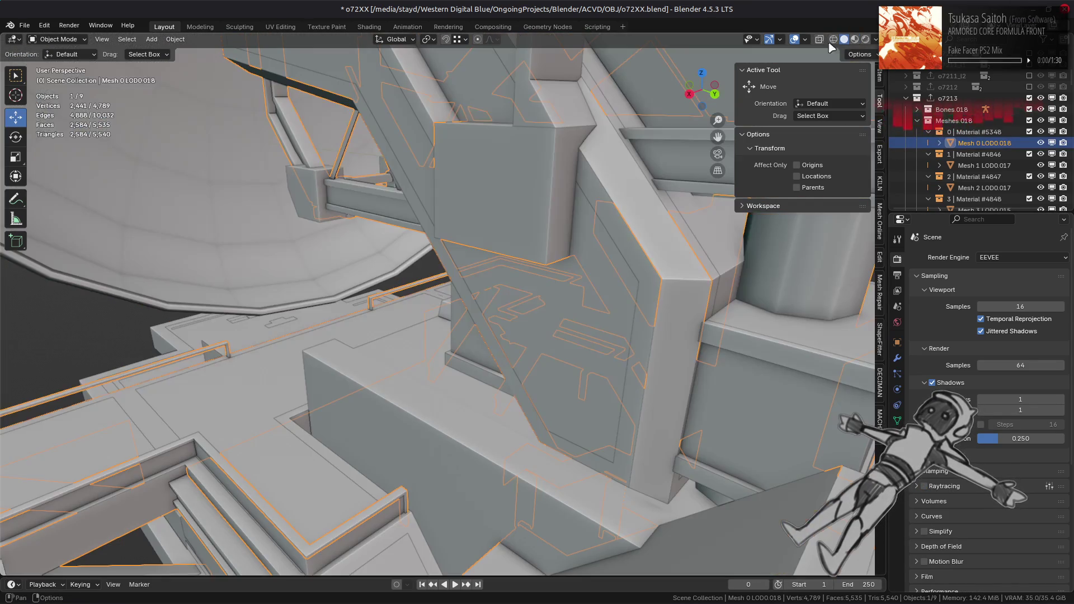
shift+middle_drag(519, 173, 515, 314)
key(alt+a)
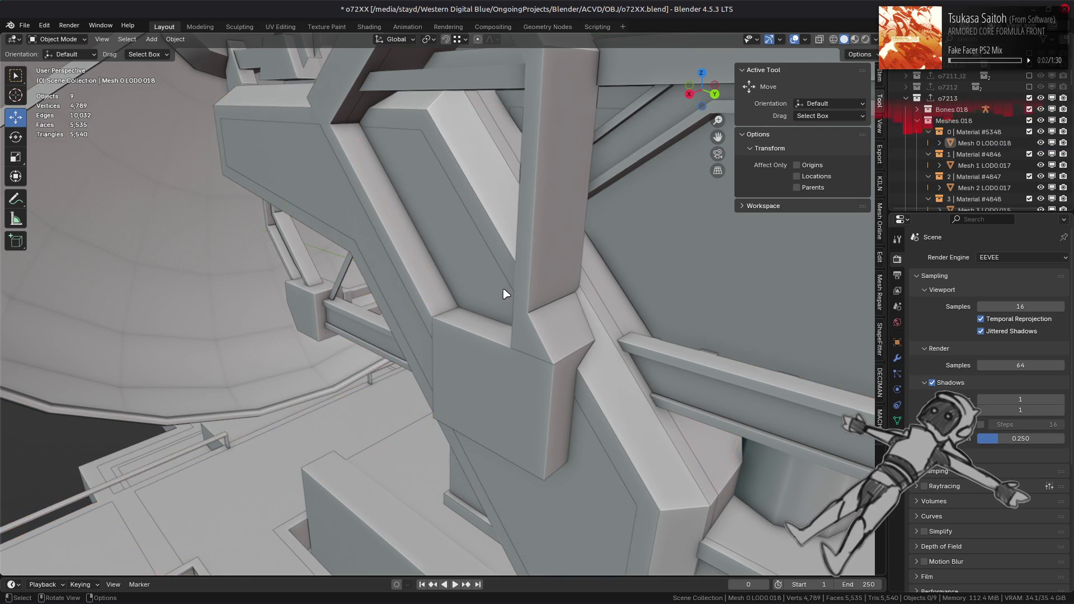
mouse_move(501, 190)
middle_down()
mouse_move(492, 372)
mouse_move(439, 311)
mouse_move(467, 304)
mouse_move(436, 294)
mouse_move(453, 324)
mouse_move(447, 335)
mouse_move(434, 329)
mouse_move(517, 350)
mouse_move(505, 332)
mouse_move(441, 327)
mouse_move(505, 290)
mouse_move(525, 307)
mouse_move(450, 342)
mouse_move(721, 329)
mouse_move(542, 317)
mouse_move(481, 357)
mouse_move(451, 354)
mouse_move(430, 381)
mouse_move(445, 369)
middle_up()
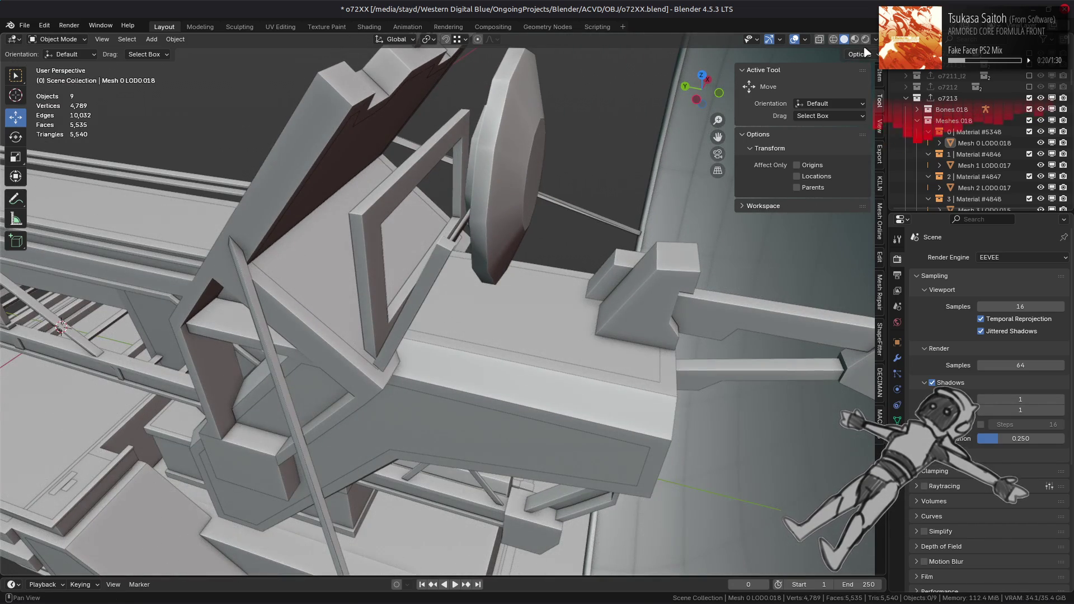
click(854, 39)
mouse_move(529, 253)
middle_down()
mouse_move(484, 276)
mouse_move(523, 252)
mouse_move(458, 267)
mouse_move(510, 256)
mouse_move(469, 293)
mouse_move(619, 330)
mouse_move(628, 378)
mouse_move(408, 275)
mouse_move(532, 246)
mouse_move(535, 270)
mouse_move(524, 214)
middle_up()
scroll(469, 291, down, 4)
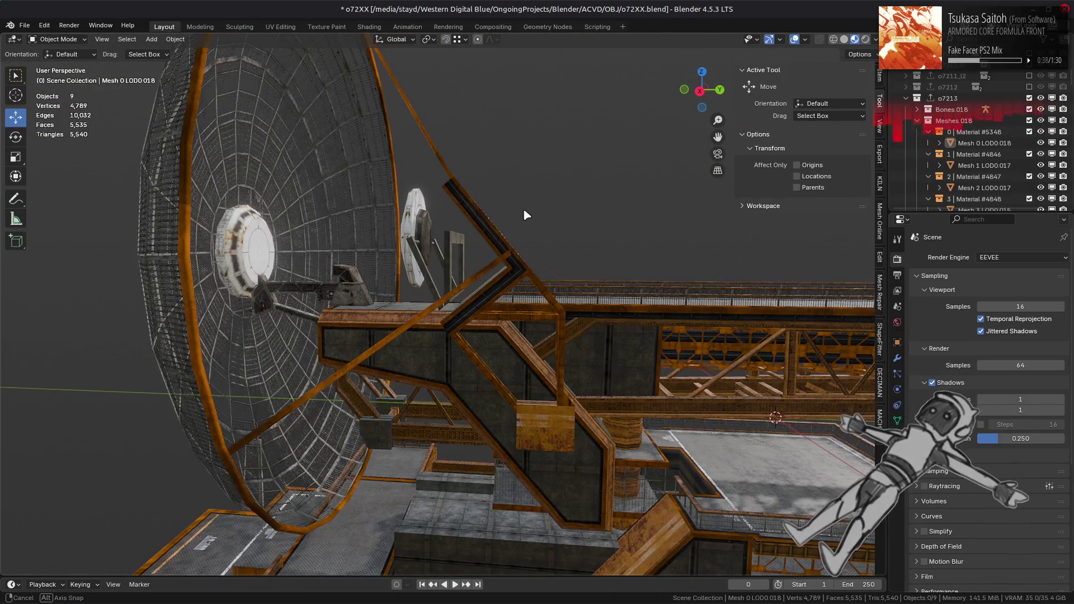
click(843, 39)
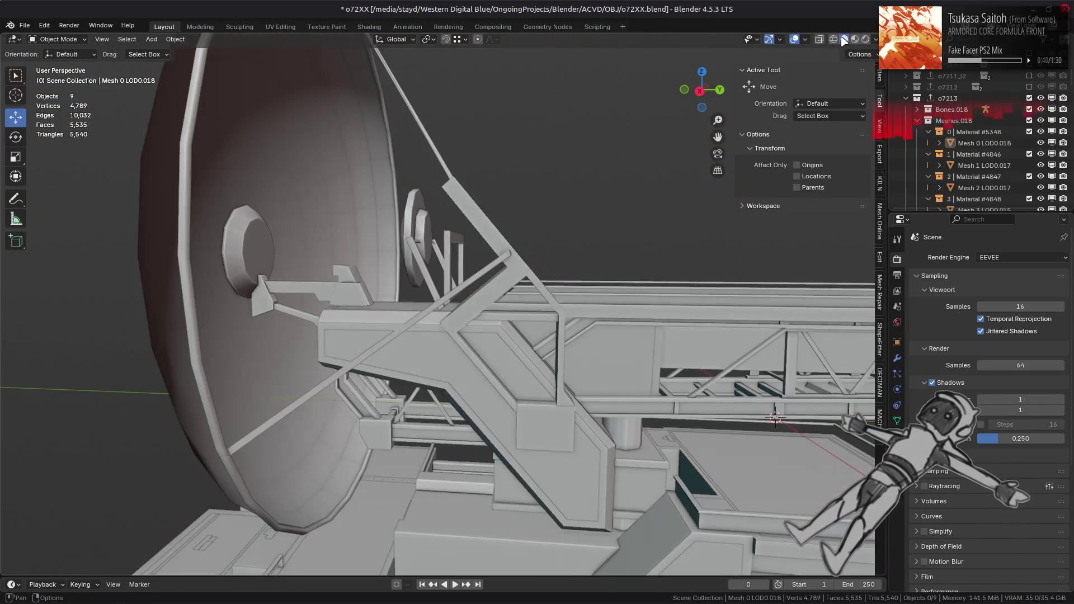
scroll(476, 275, up, 3)
middle_drag(528, 282, 532, 285)
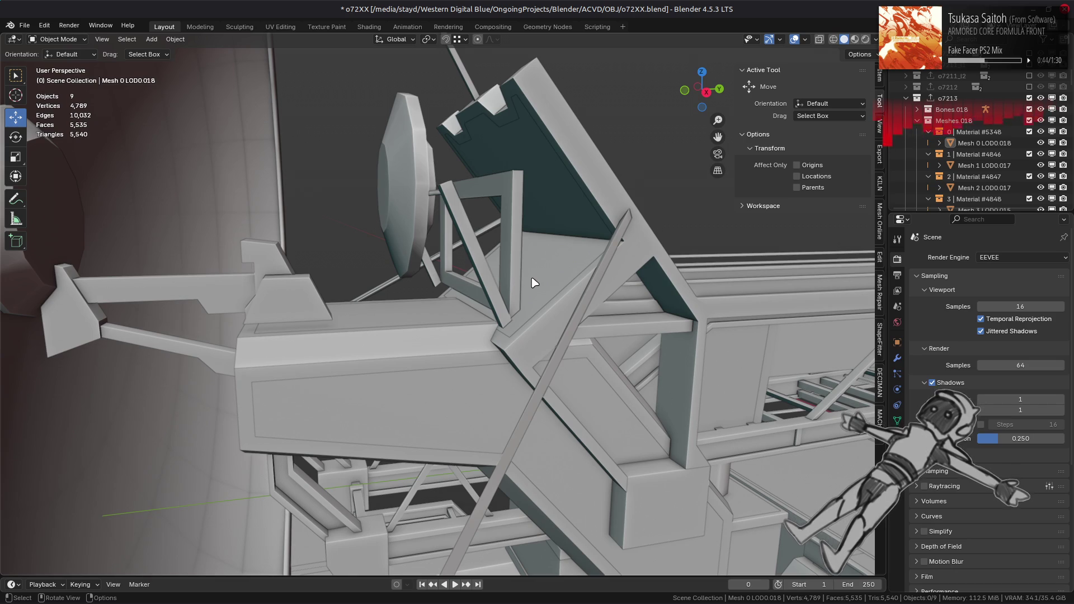
middle_drag(533, 283, 499, 300)
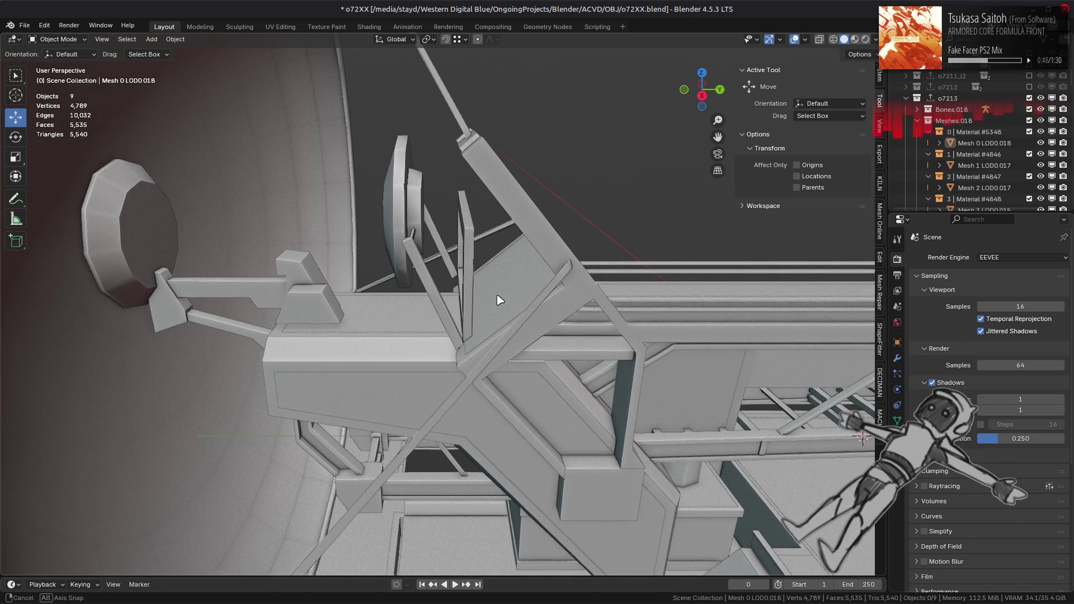
shift+middle_drag(545, 338, 320, 183)
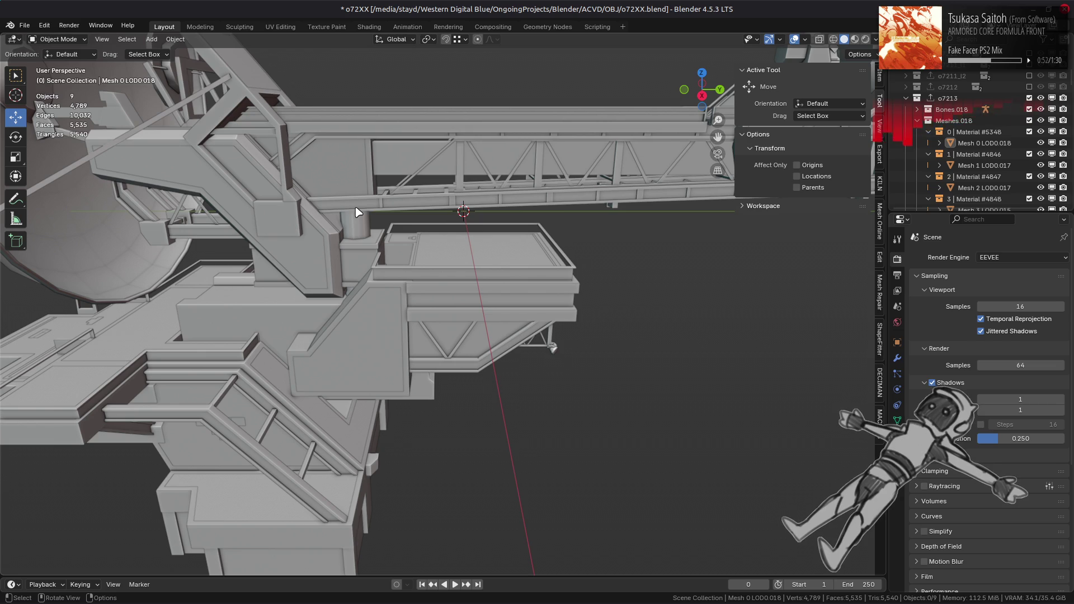
scroll(358, 211, down, 6)
middle_drag(360, 211, 362, 242)
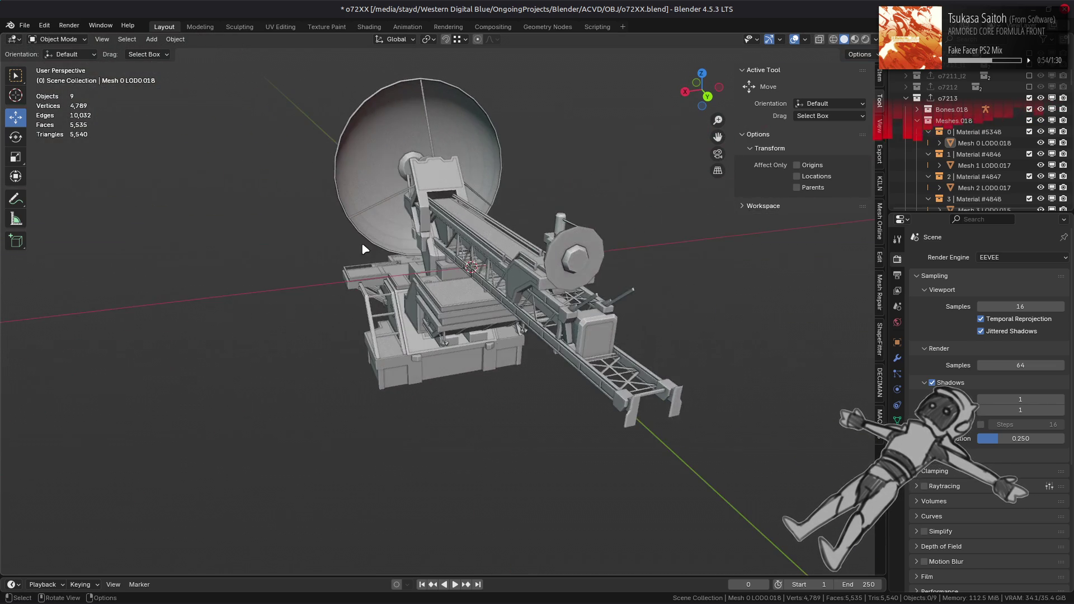
scroll(492, 263, up, 5)
mouse_move(492, 262)
middle_down()
mouse_move(454, 261)
mouse_move(463, 223)
mouse_move(498, 224)
mouse_move(462, 228)
mouse_move(460, 256)
mouse_move(402, 254)
mouse_move(408, 203)
mouse_move(471, 223)
mouse_move(630, 165)
middle_up()
scroll(456, 251, up, 6)
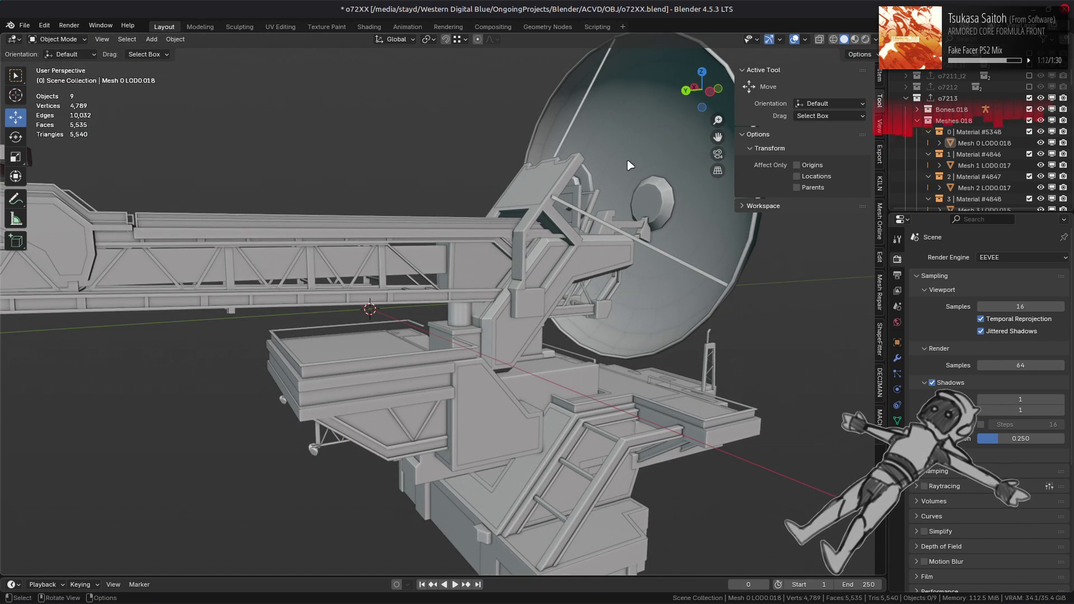
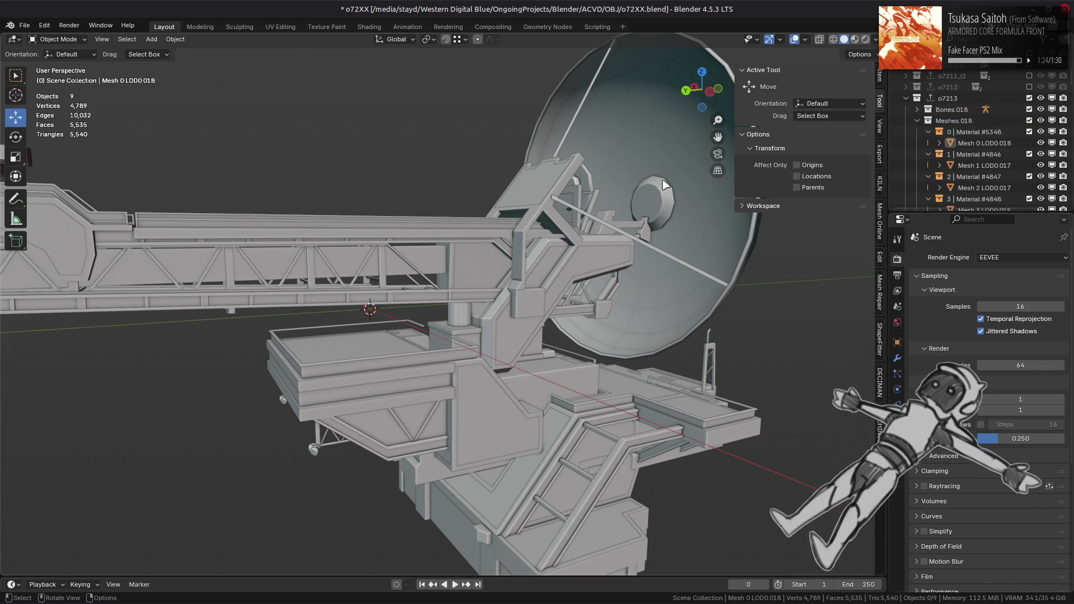
- Switch the viewport to Material Preview, clear the selection and save the file
click(854, 39)
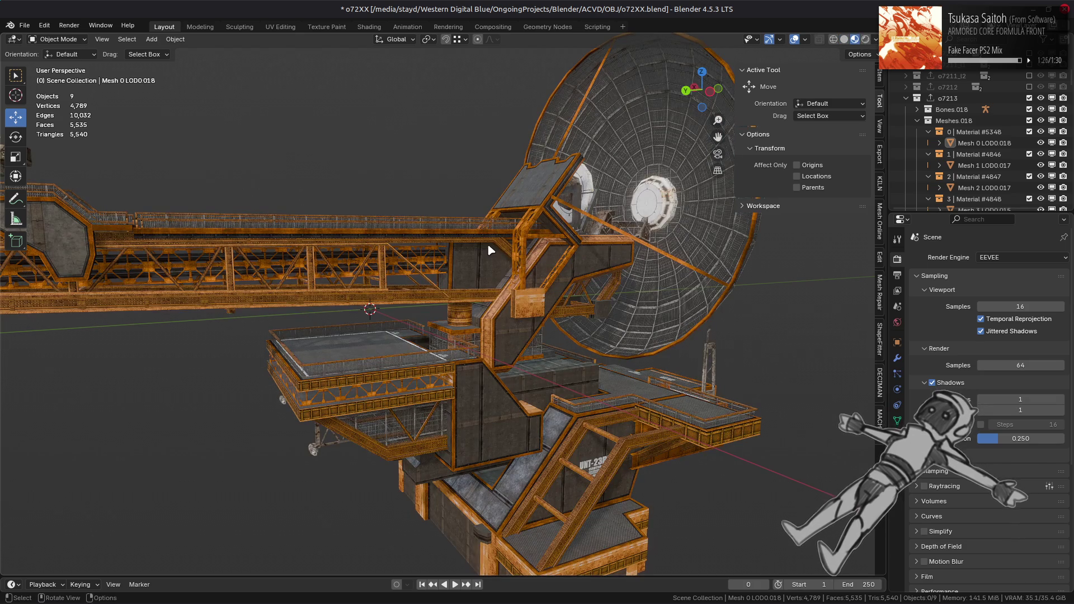
click(508, 244)
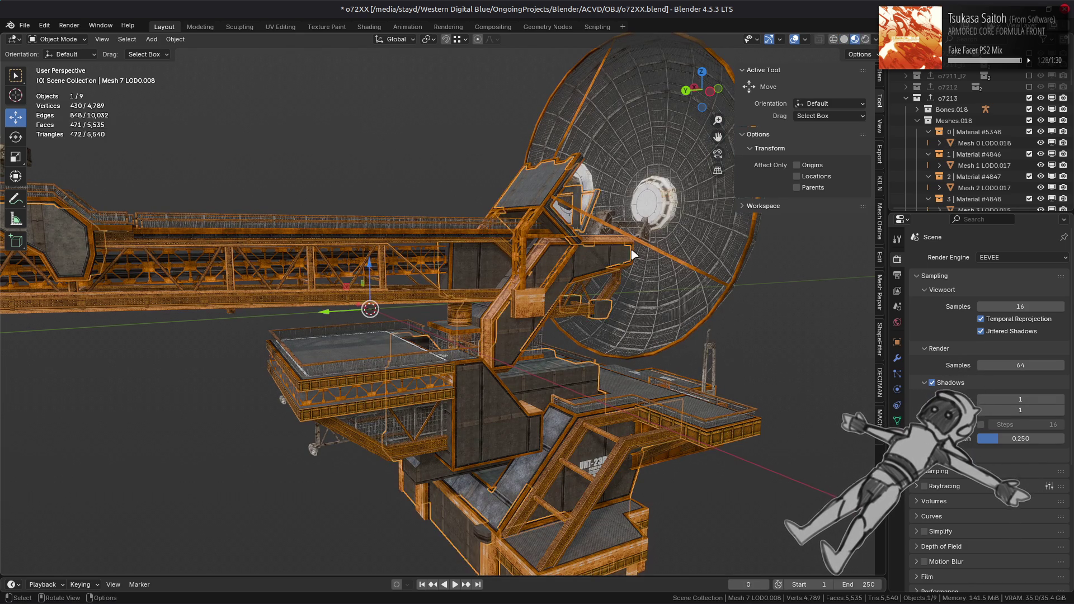
key(alt+a)
key(ctrl+s)
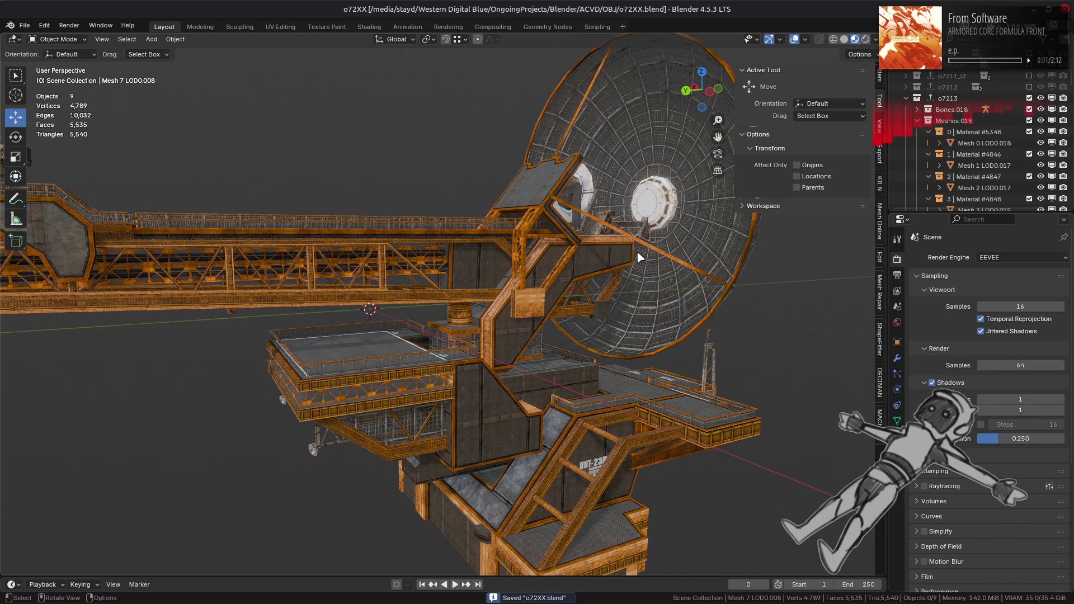
- Orbit beneath the truss to inspect its underside
scroll(641, 257, up, 4)
mouse_move(640, 256)
middle_down()
mouse_move(375, 306)
mouse_move(386, 301)
middle_up()
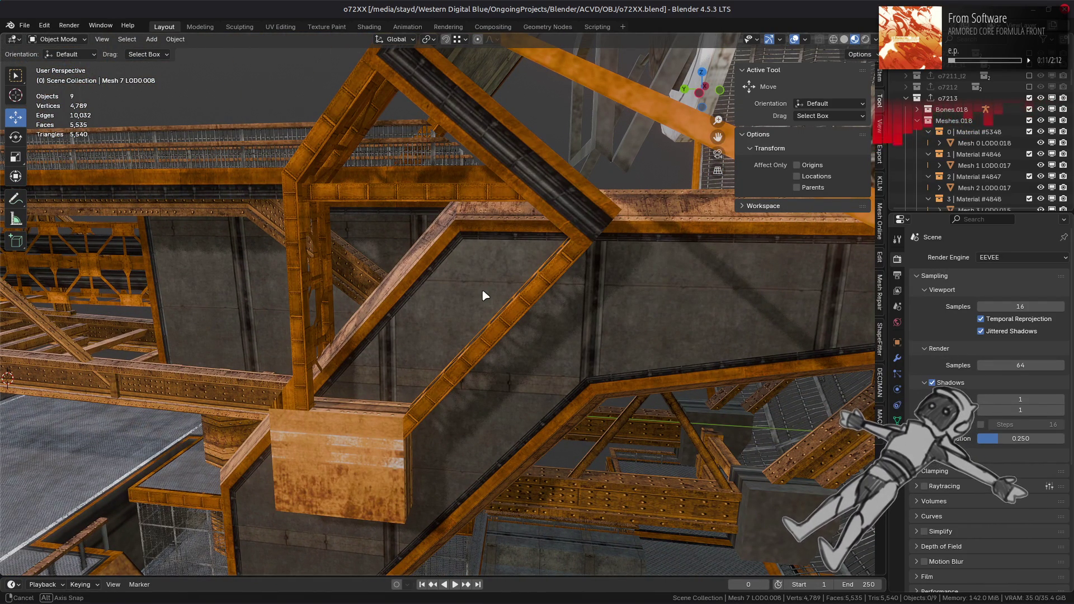
middle_drag(485, 295, 484, 296)
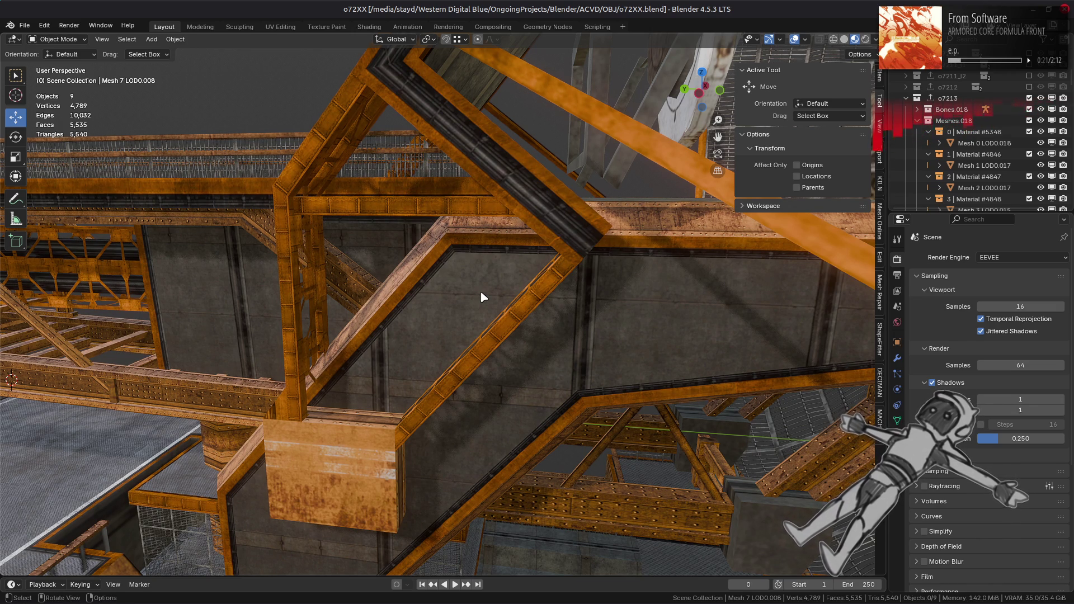
middle_drag(285, 312, 371, 303)
- In Solid shading, select the main structure mesh Mesh 0 LOD0.018 and show its WeightedNormal modifier
key(z)
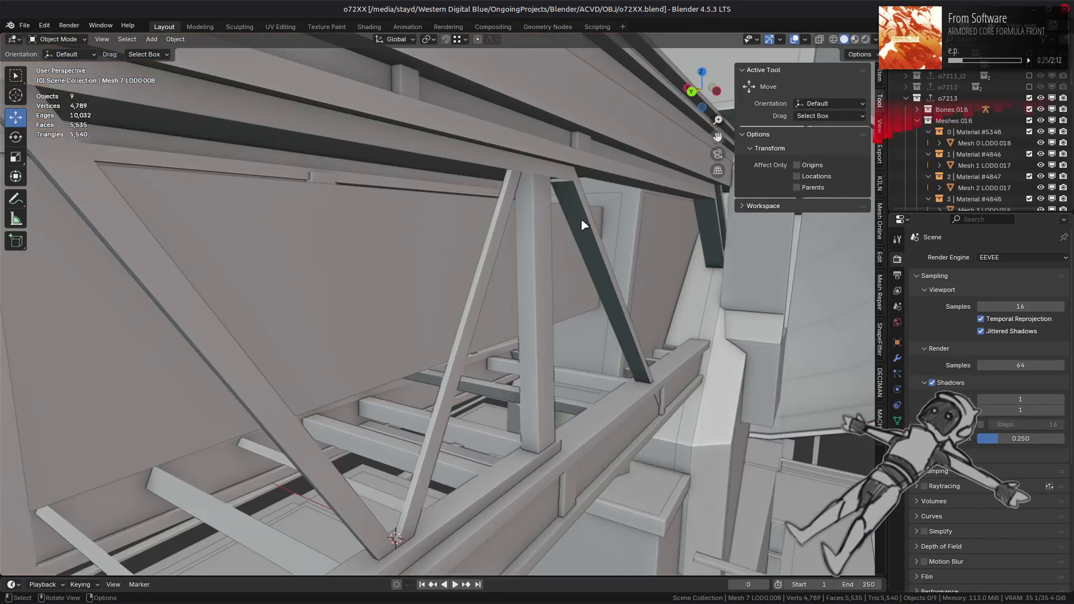
mouse_move(578, 224)
middle_down()
mouse_move(598, 215)
mouse_move(636, 365)
middle_up()
click(635, 366)
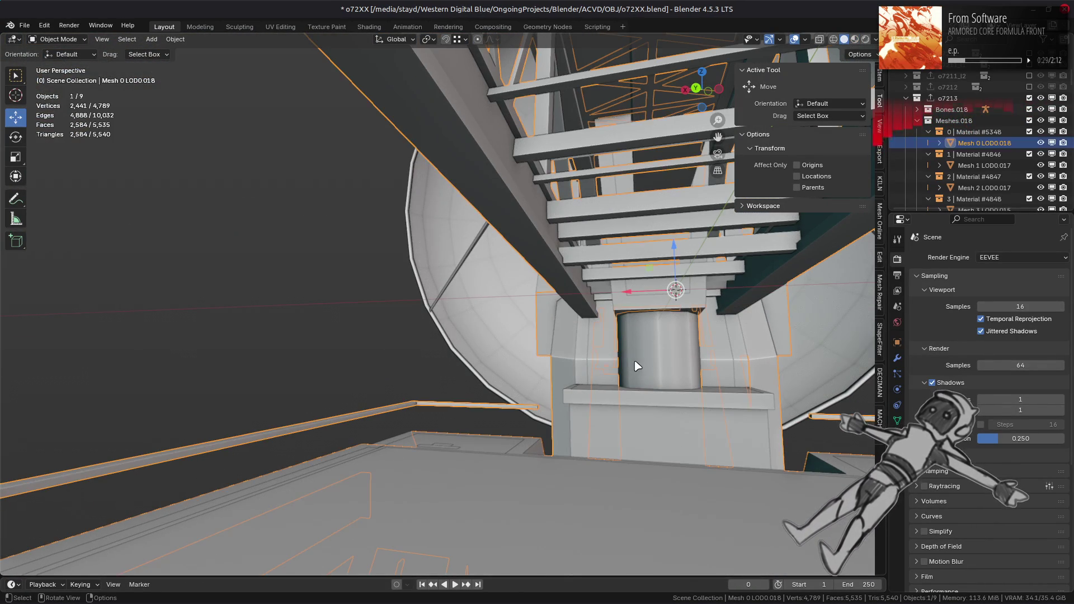
click(897, 359)
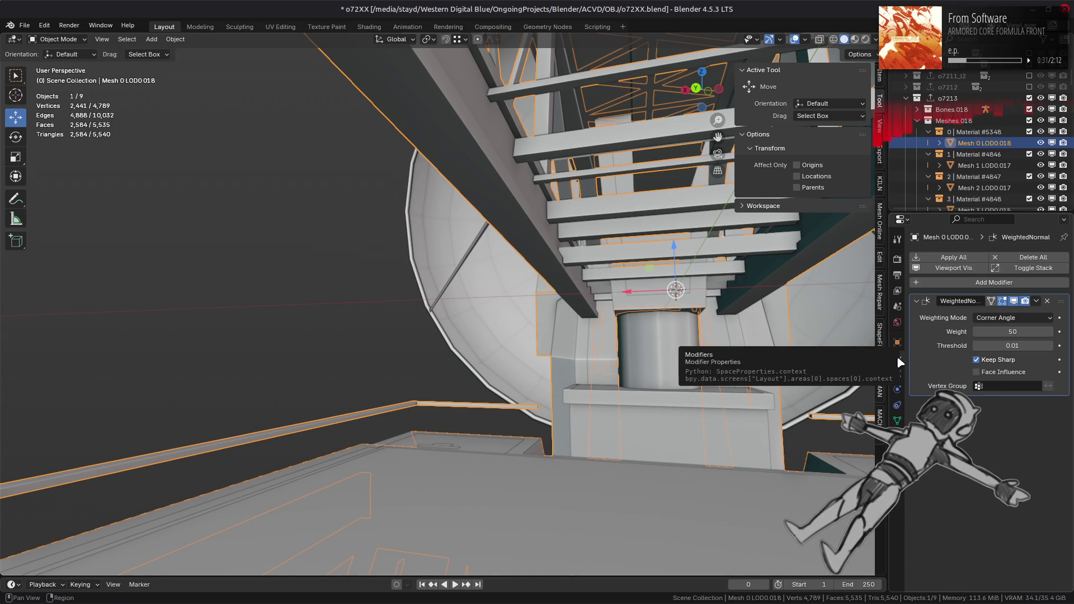
- Deselect, turn Material Preview back on and make the platform mesh active
mouse_move(587, 330)
middle_down()
mouse_move(531, 324)
mouse_move(451, 291)
middle_up()
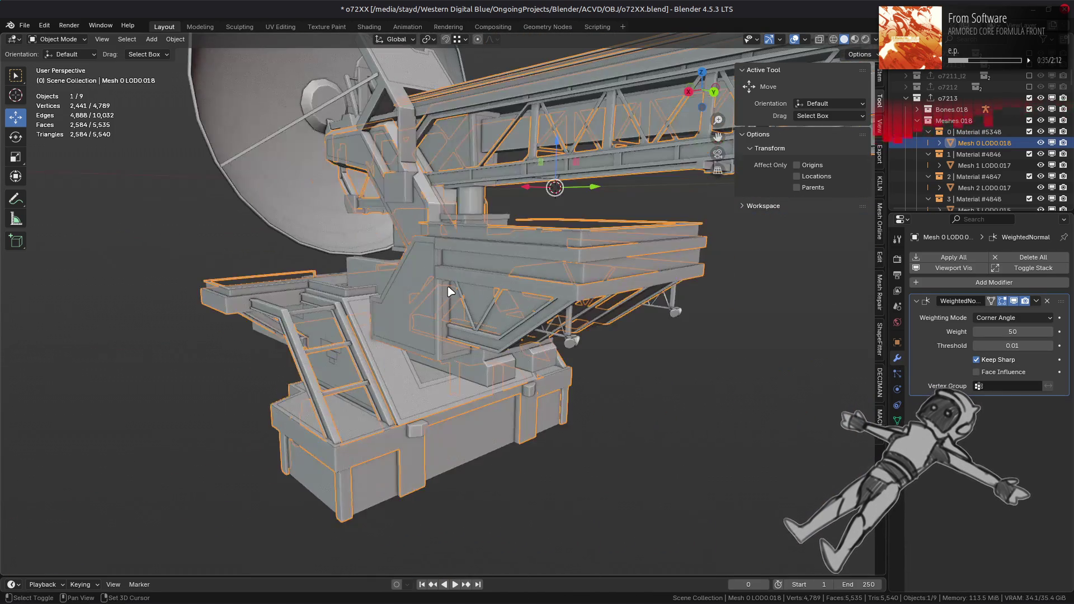
scroll(450, 291, up, 3)
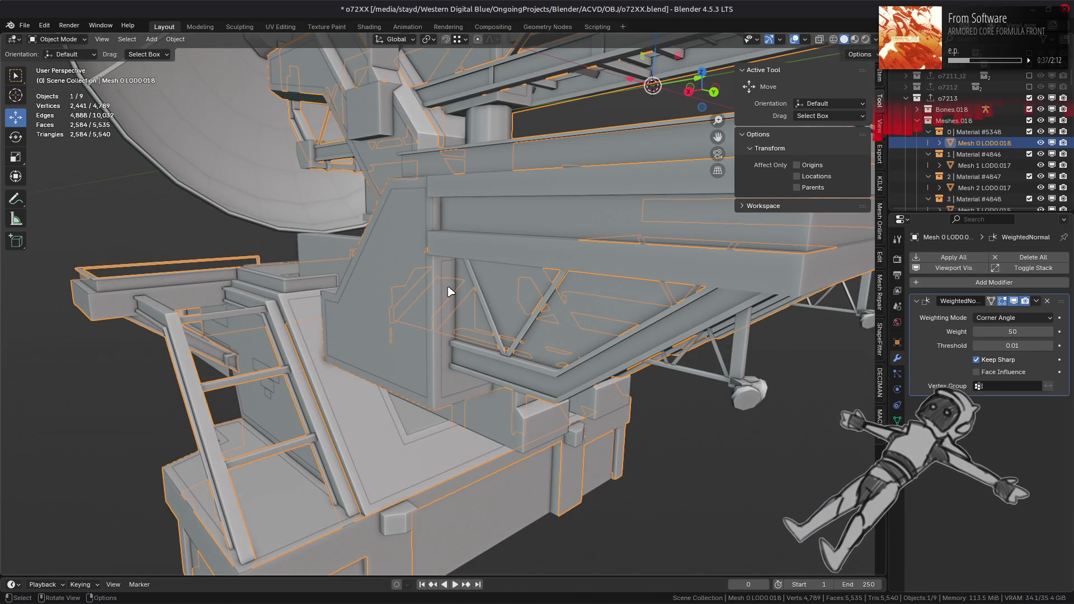
key(alt+a)
shift+middle_drag(472, 187, 430, 378)
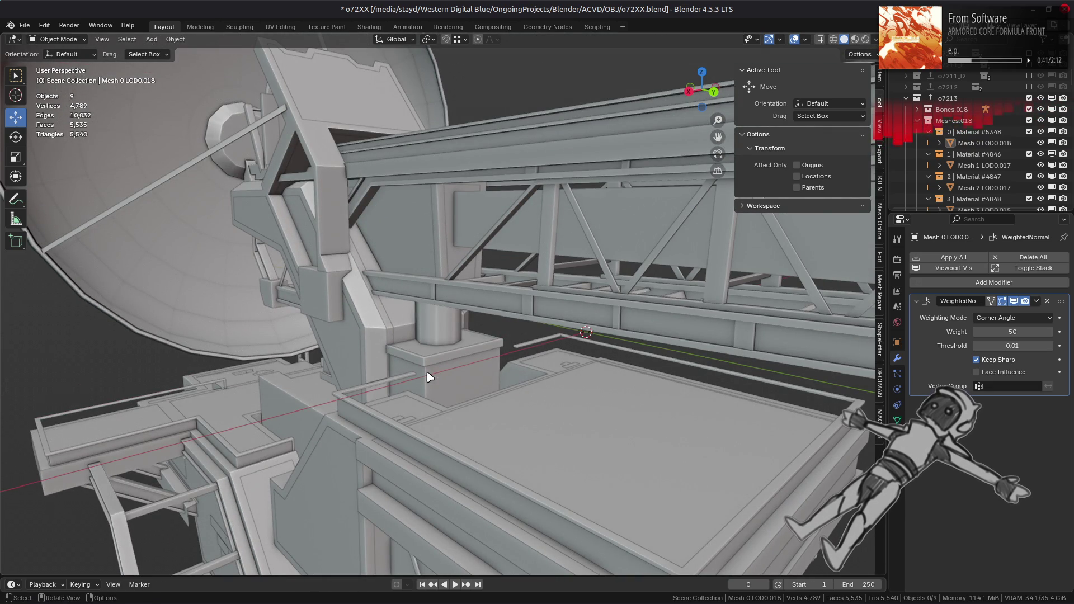
scroll(604, 173, up, 4)
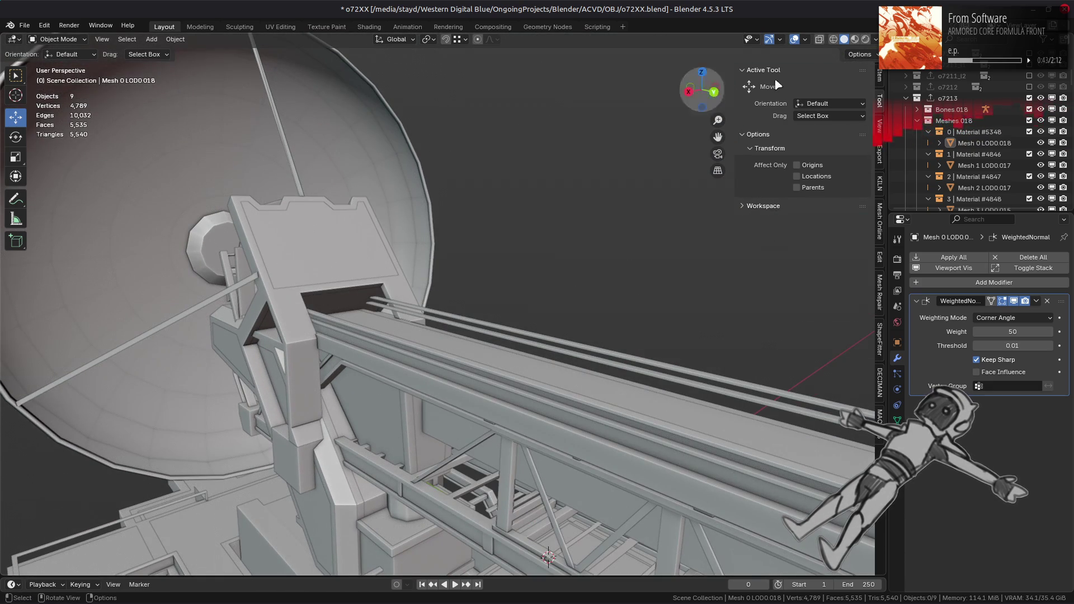
key(z)
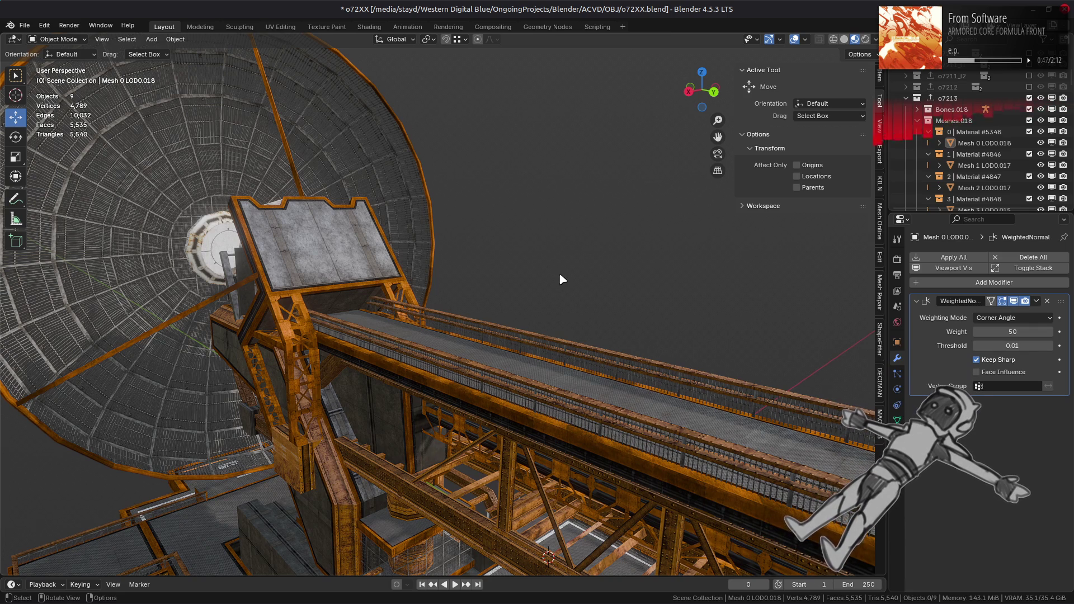
click(332, 267)
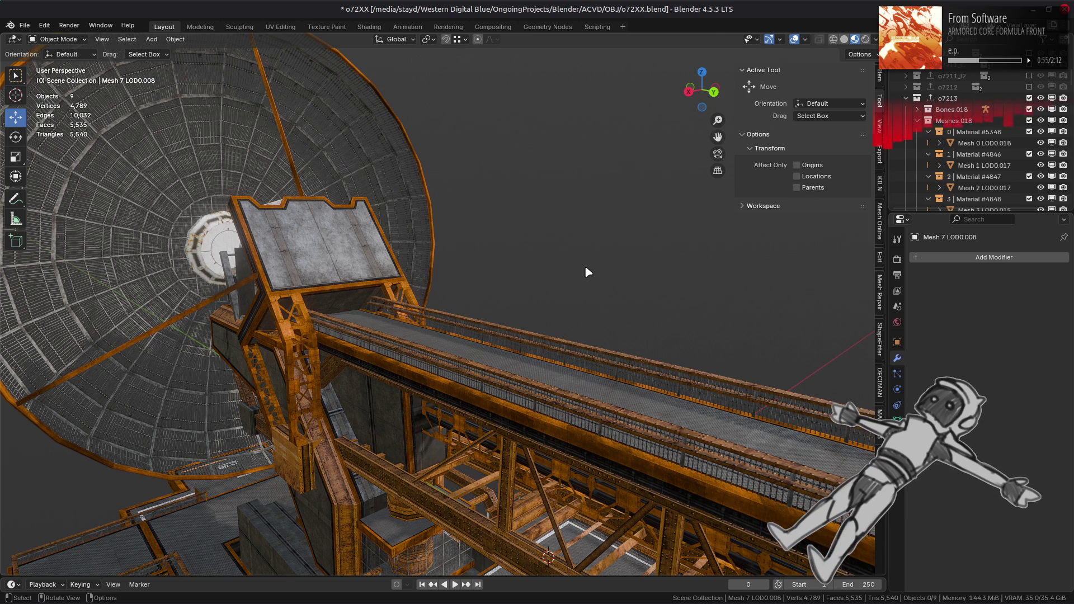
- Clear the selection of the walkway rail and platform meshes, then save the file
click(627, 376)
key(alt+a)
click(340, 249)
key(alt+a)
mouse_move(463, 283)
middle_down()
mouse_move(461, 325)
mouse_move(496, 346)
middle_up()
key(ctrl+s)
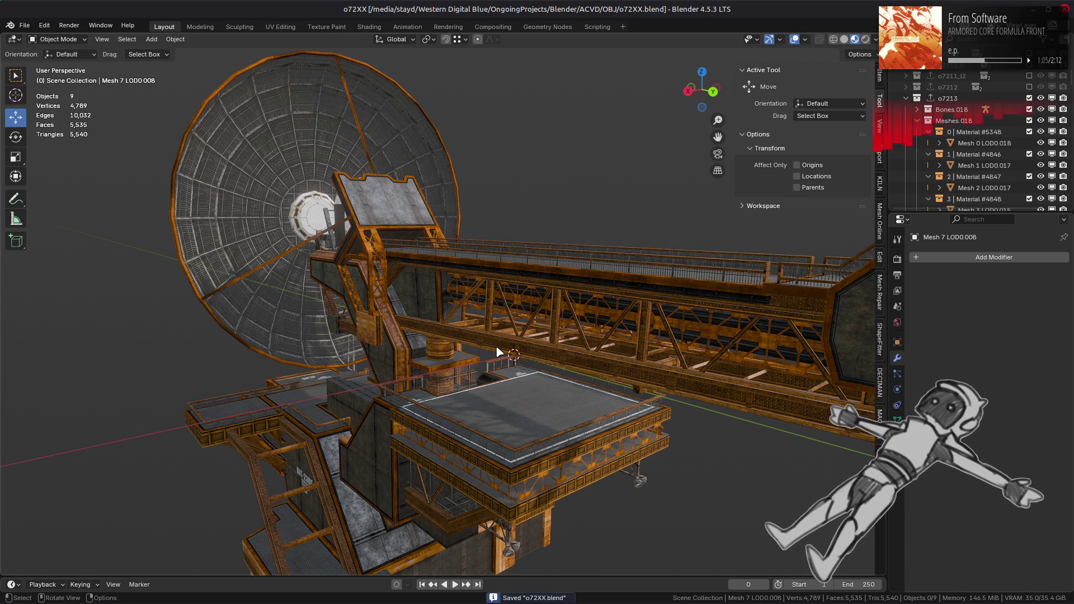
- Turn the dish toward the view and return the viewport to grey Solid shading
scroll(496, 345, down, 5)
mouse_move(491, 350)
middle_down()
mouse_move(302, 337)
mouse_move(360, 336)
middle_up()
scroll(439, 347, up, 6)
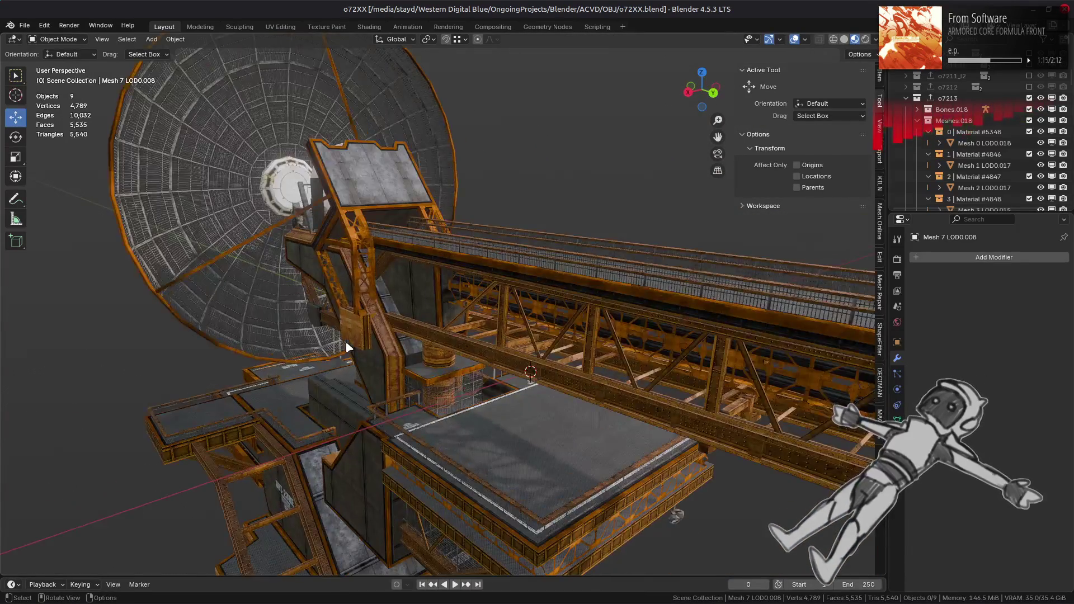
scroll(346, 347, up, 4)
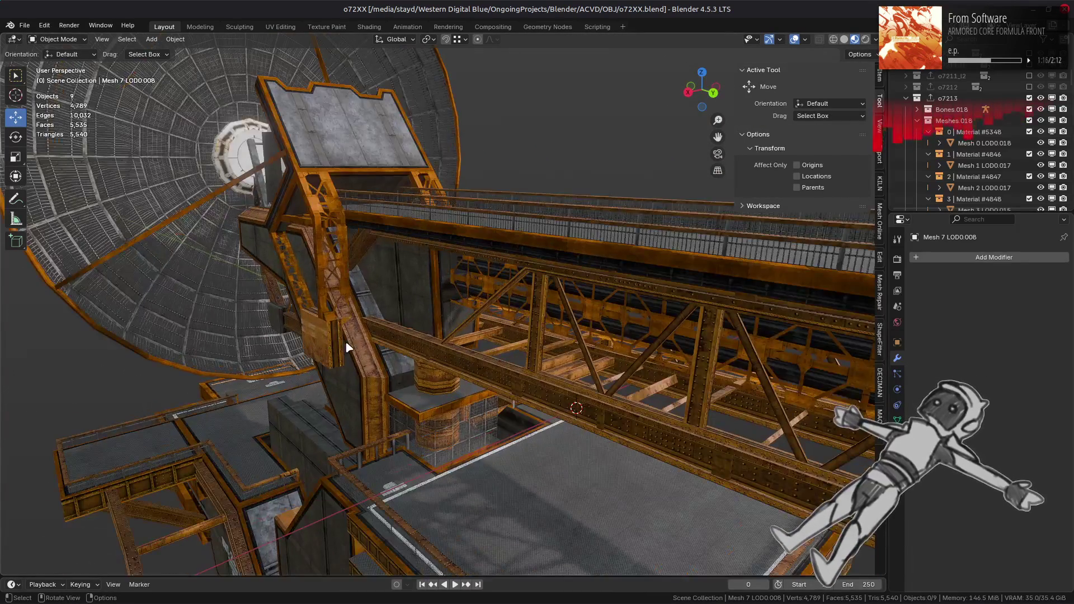
click(844, 39)
scroll(467, 222, up, 5)
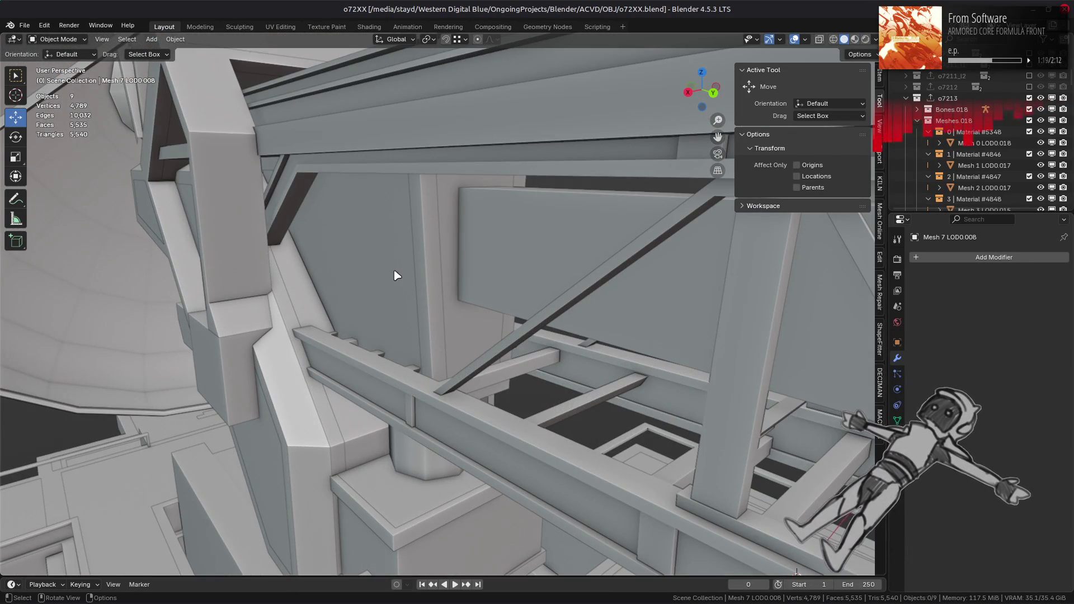
- Orbit close under the truss beam in Solid shading
middle_drag(484, 273, 414, 274)
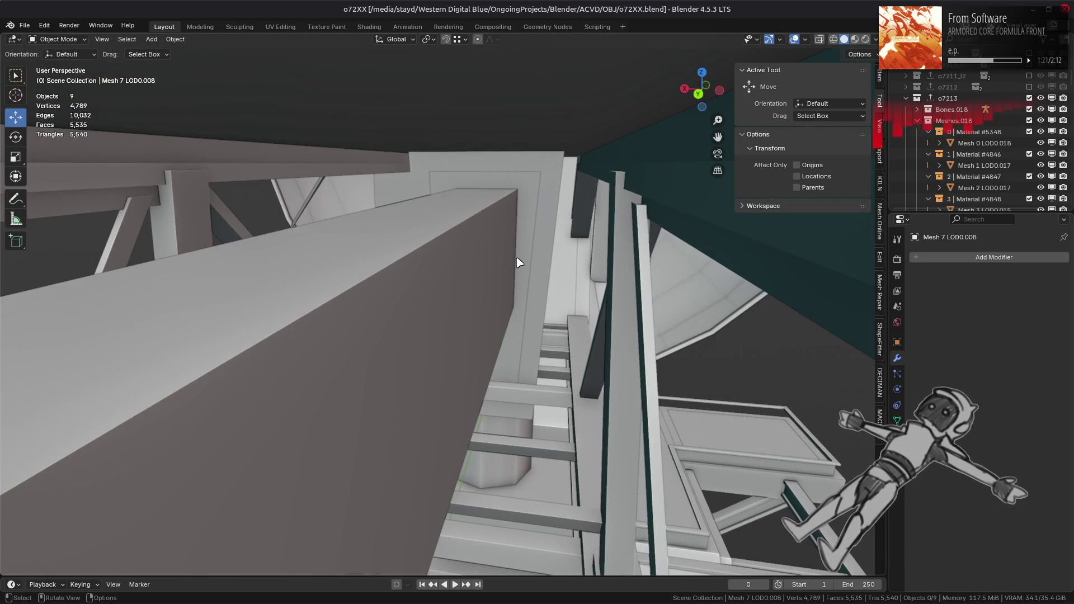
scroll(669, 259, down, 5)
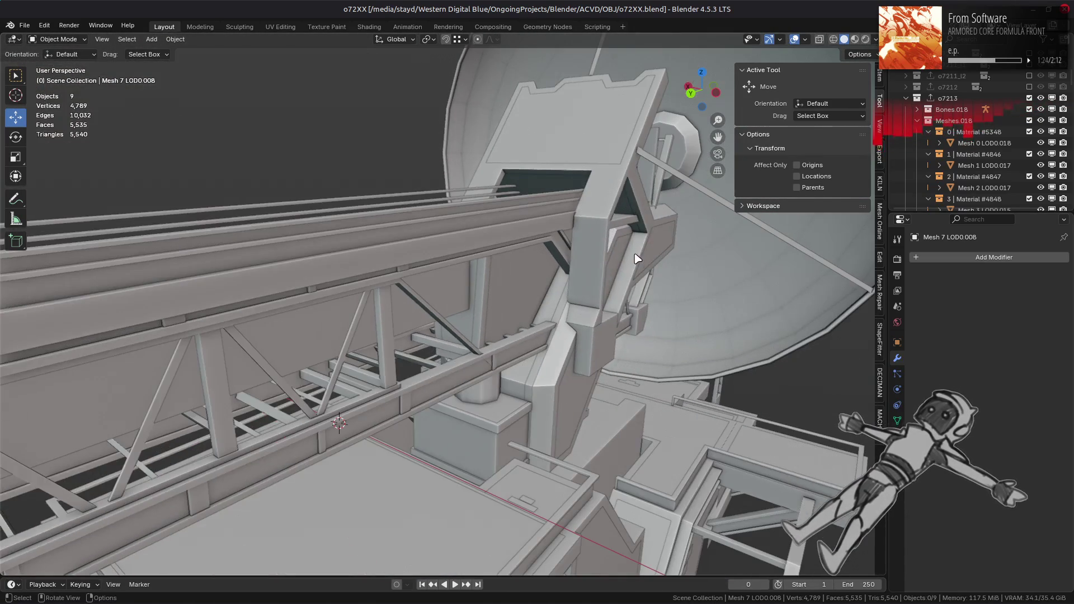
scroll(661, 262, up, 2)
mouse_move(661, 262)
middle_down()
mouse_move(609, 249)
mouse_move(621, 292)
mouse_move(471, 199)
middle_up()
mouse_move(532, 231)
middle_down()
mouse_move(489, 224)
mouse_move(486, 206)
middle_up()
scroll(503, 224, down, 2)
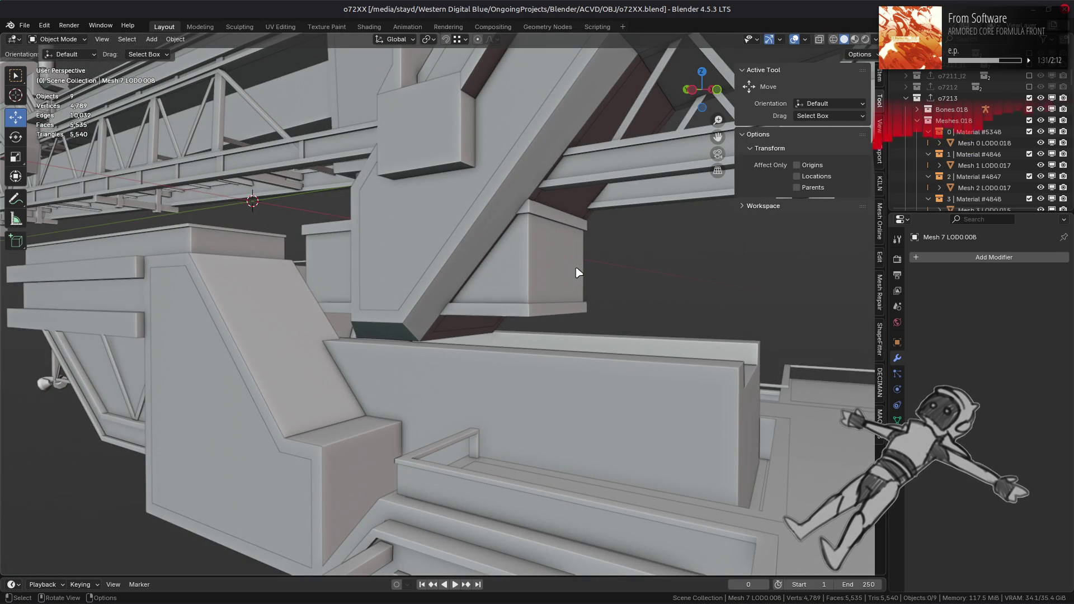
scroll(578, 273, down, 2)
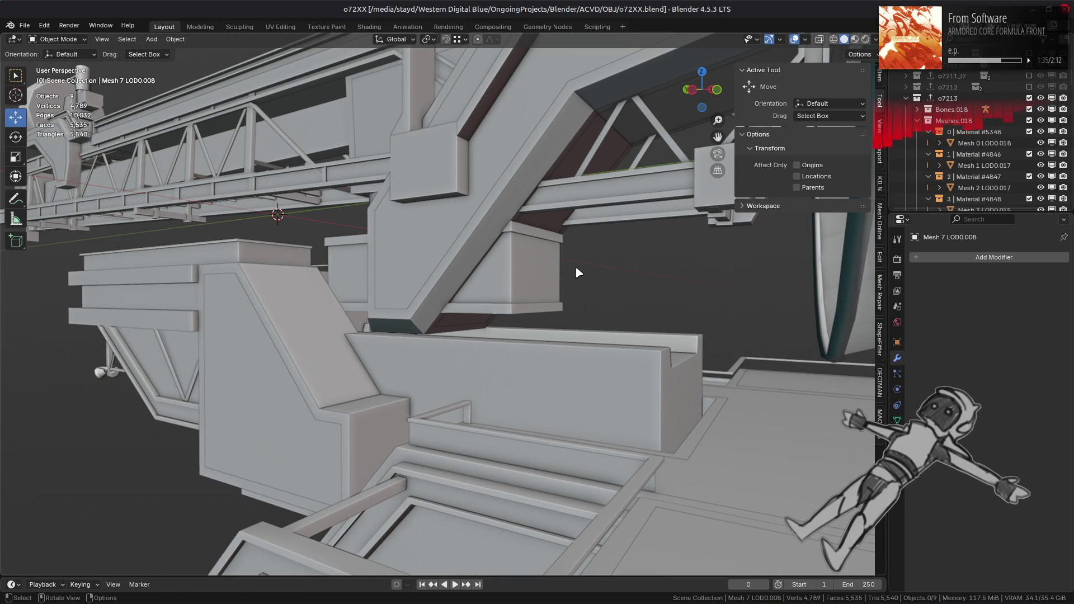
- Return to Material Preview and bring up the Viewport Shading lighting options
click(856, 41)
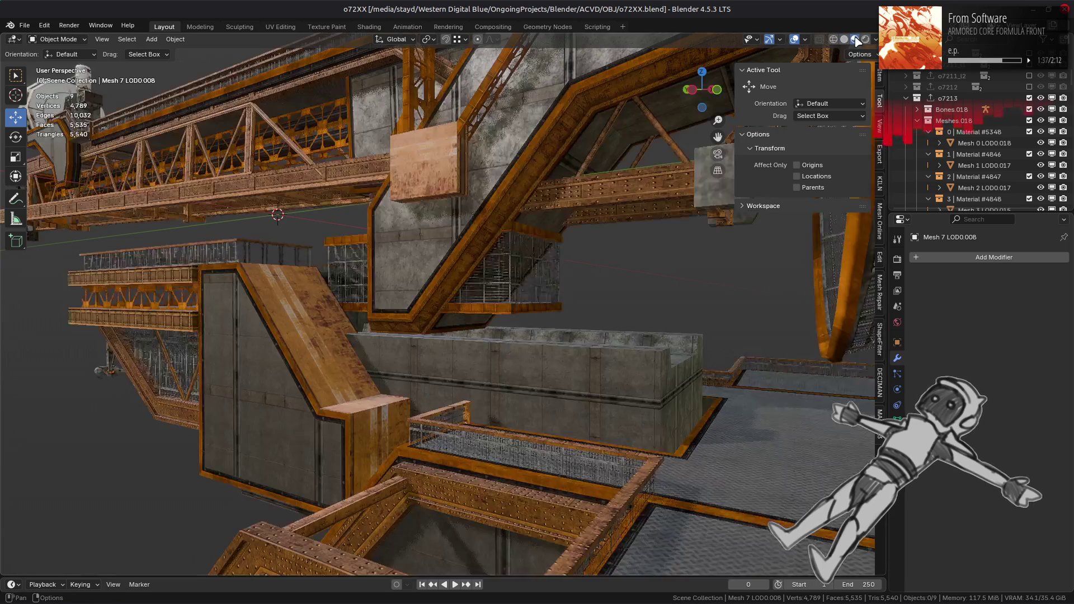
mouse_move(524, 283)
middle_down()
mouse_move(511, 336)
mouse_move(539, 347)
mouse_move(525, 345)
mouse_move(527, 384)
mouse_move(503, 335)
mouse_move(525, 342)
mouse_move(474, 346)
mouse_move(566, 358)
mouse_move(423, 354)
mouse_move(578, 355)
mouse_move(484, 351)
middle_up()
click(873, 39)
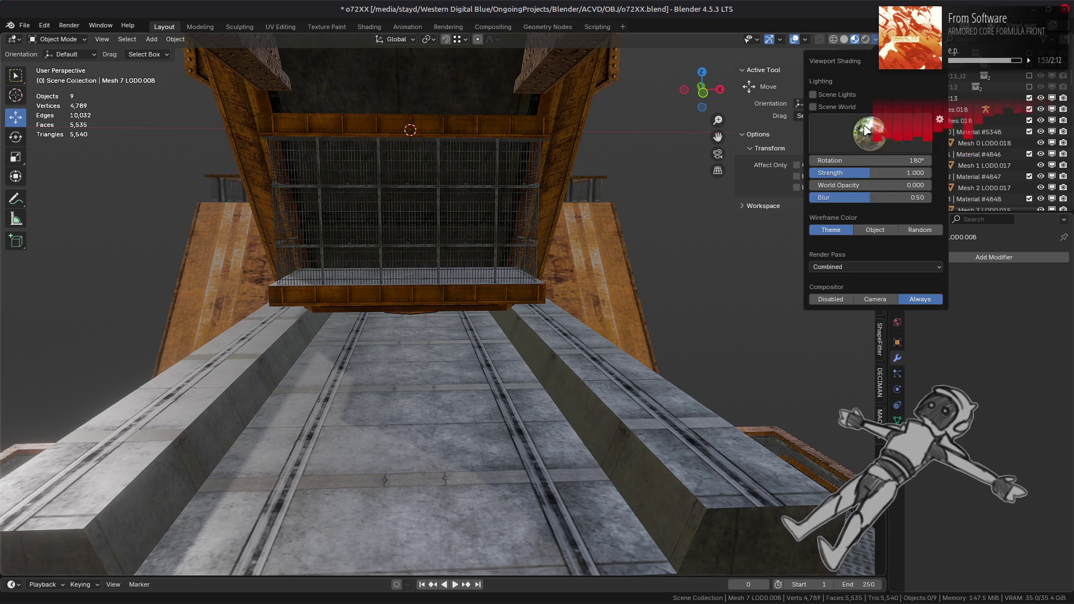
- Try two studio HDRIs, ending on a darker one, and view the deck under it
click(870, 133)
click(680, 181)
click(870, 134)
click(818, 172)
mouse_move(727, 213)
middle_down()
mouse_move(571, 211)
mouse_move(606, 197)
mouse_move(666, 197)
middle_up()
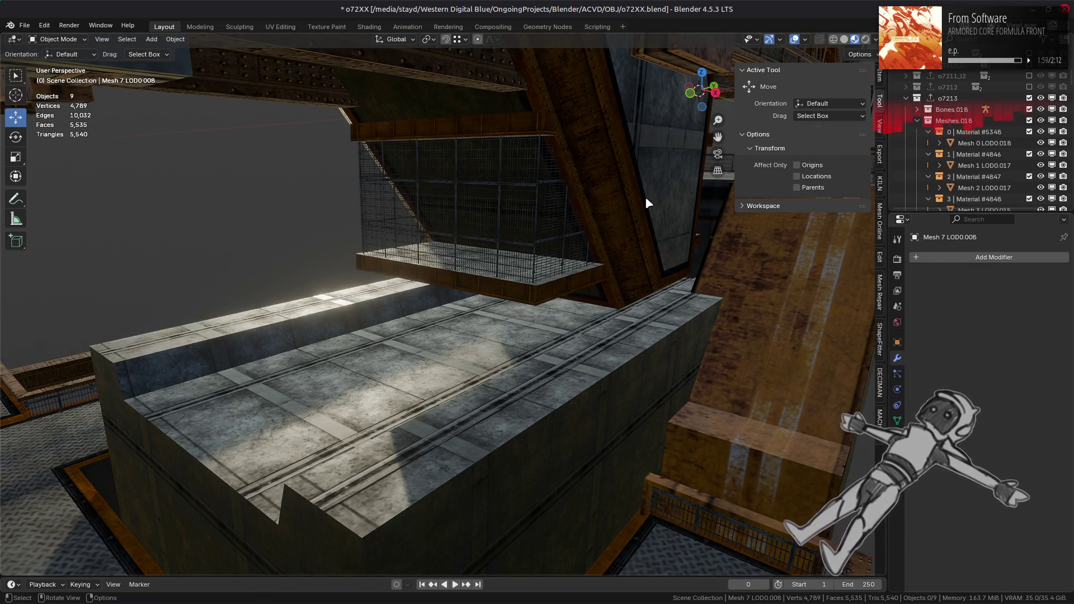
scroll(612, 224, down, 5)
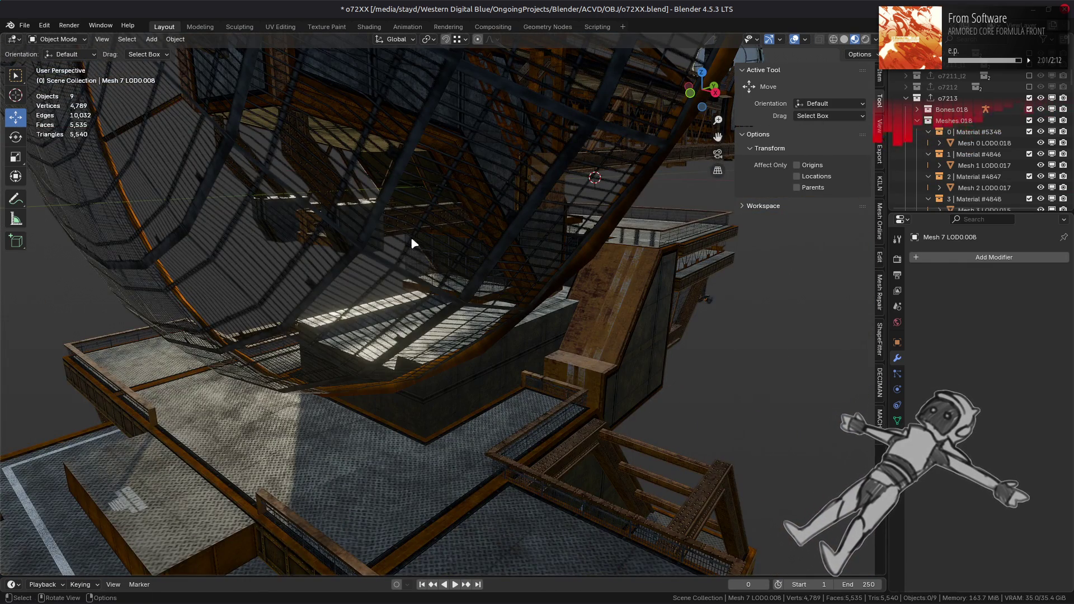
scroll(448, 209, up, 8)
middle_drag(416, 254, 542, 232)
- Cycle through four more studio HDRIs, ending on a brighter one
click(875, 40)
click(870, 133)
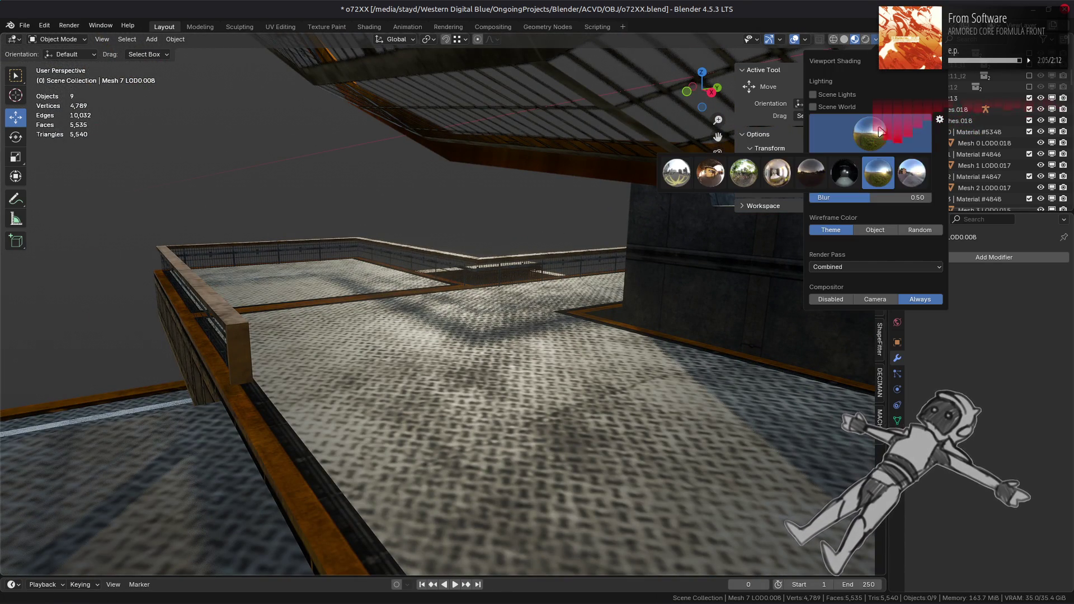
click(911, 172)
click(870, 133)
click(840, 177)
click(869, 133)
click(811, 173)
click(850, 140)
click(778, 173)
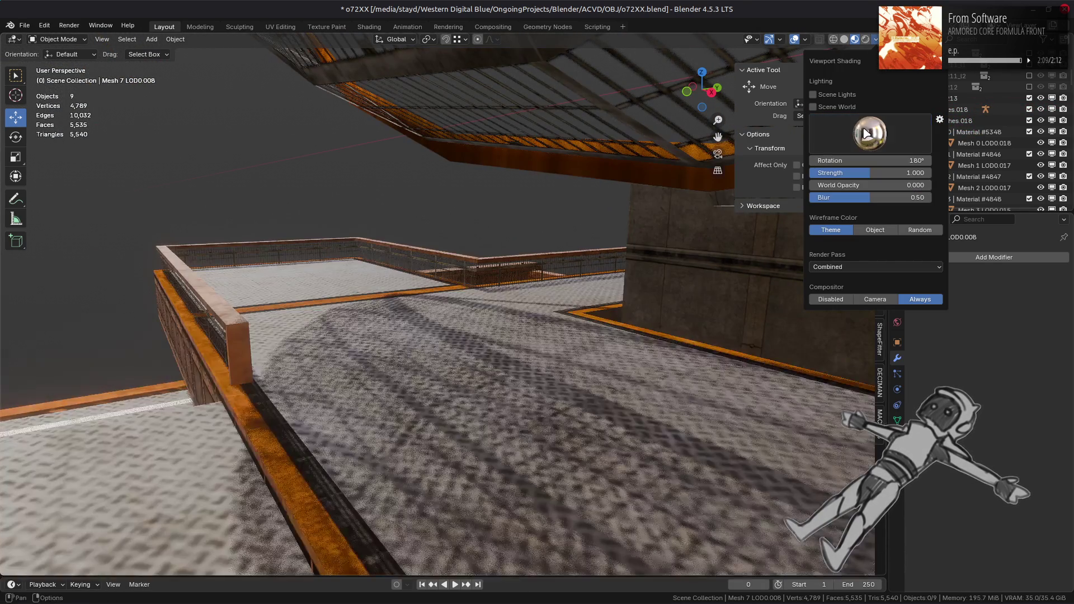
mouse_move(604, 241)
middle_down()
mouse_move(508, 261)
mouse_move(582, 253)
middle_up()
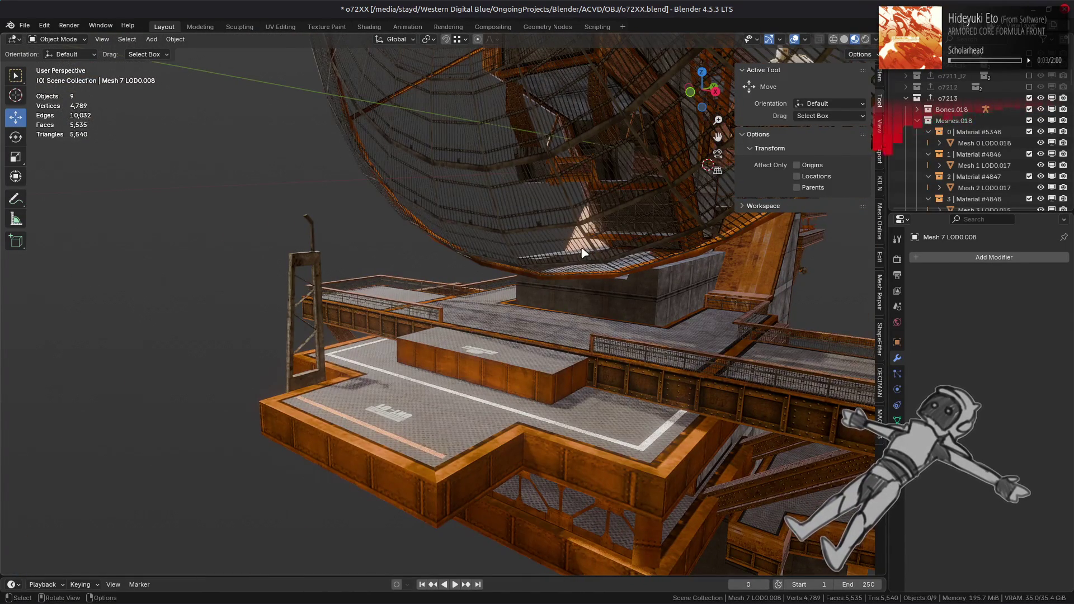
- Light the scene with the second HDRI, then a darker one, and orbit the dish
click(875, 39)
click(869, 134)
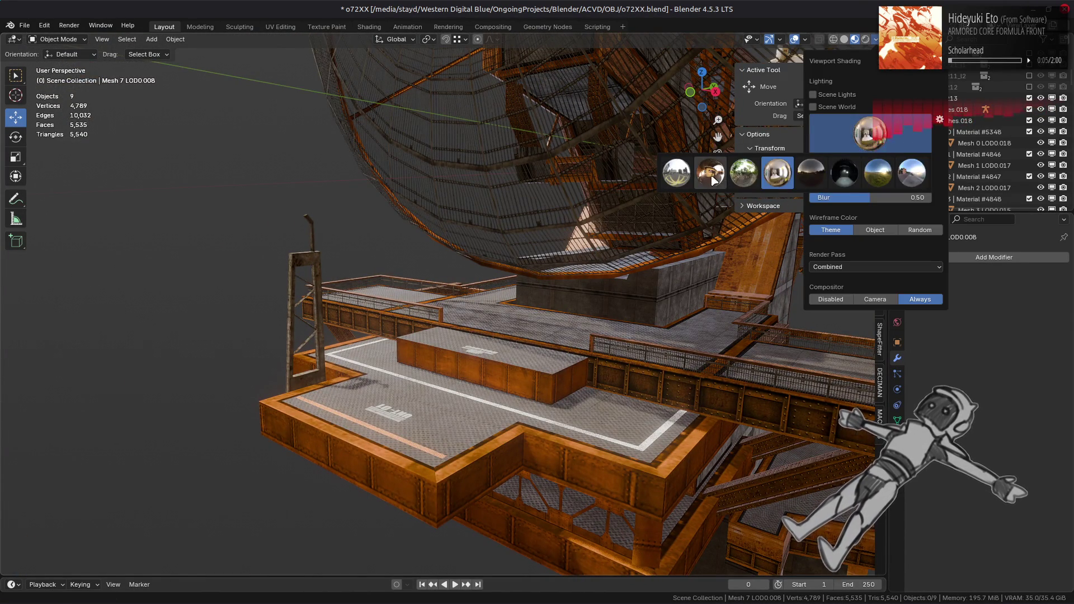
click(714, 175)
click(868, 134)
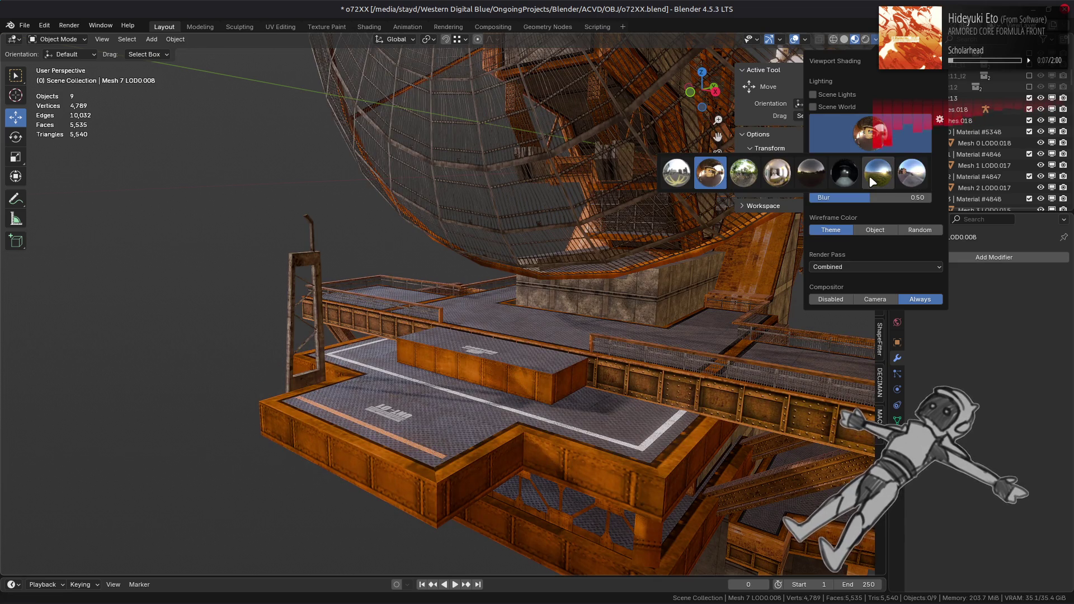
click(734, 175)
mouse_move(580, 186)
middle_down()
mouse_move(562, 243)
mouse_move(542, 253)
mouse_move(349, 255)
middle_up()
scroll(349, 255, up, 3)
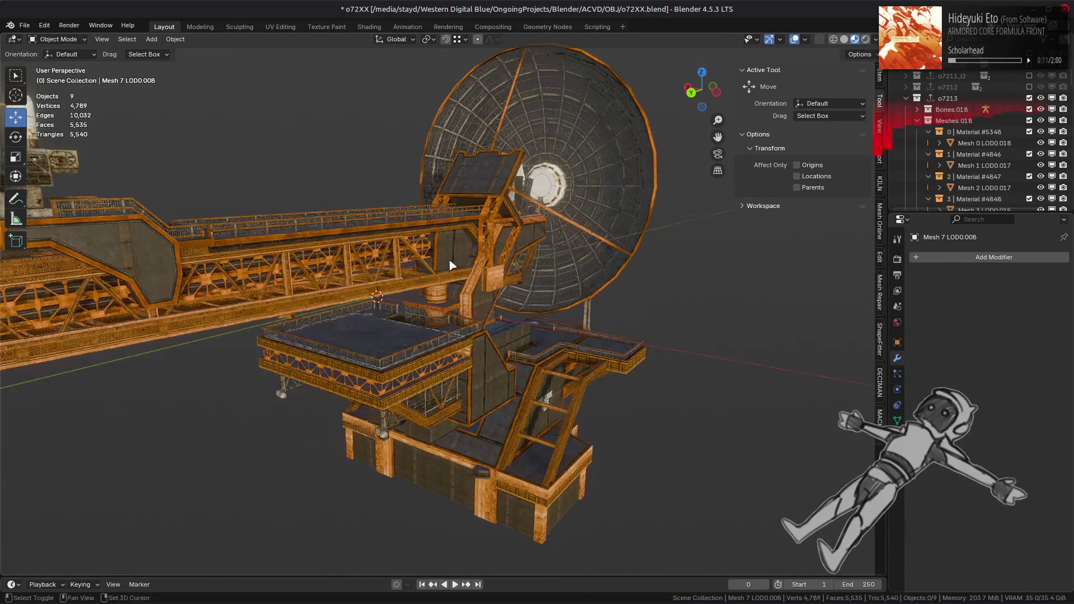
- Test the fourth, second, first and darker interior HDRIs in turn
click(875, 40)
click(868, 134)
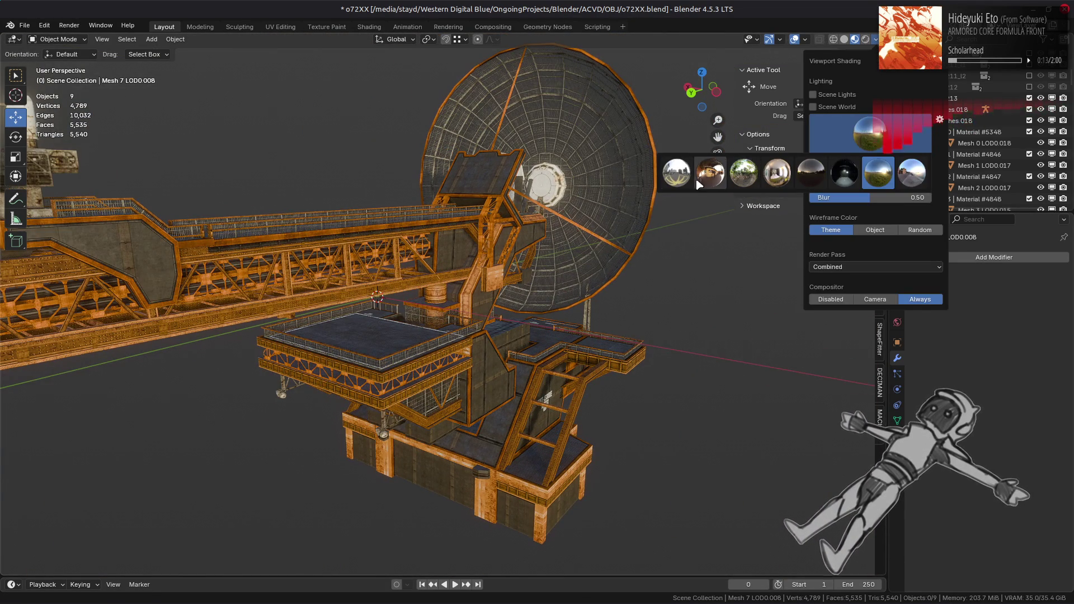
click(760, 178)
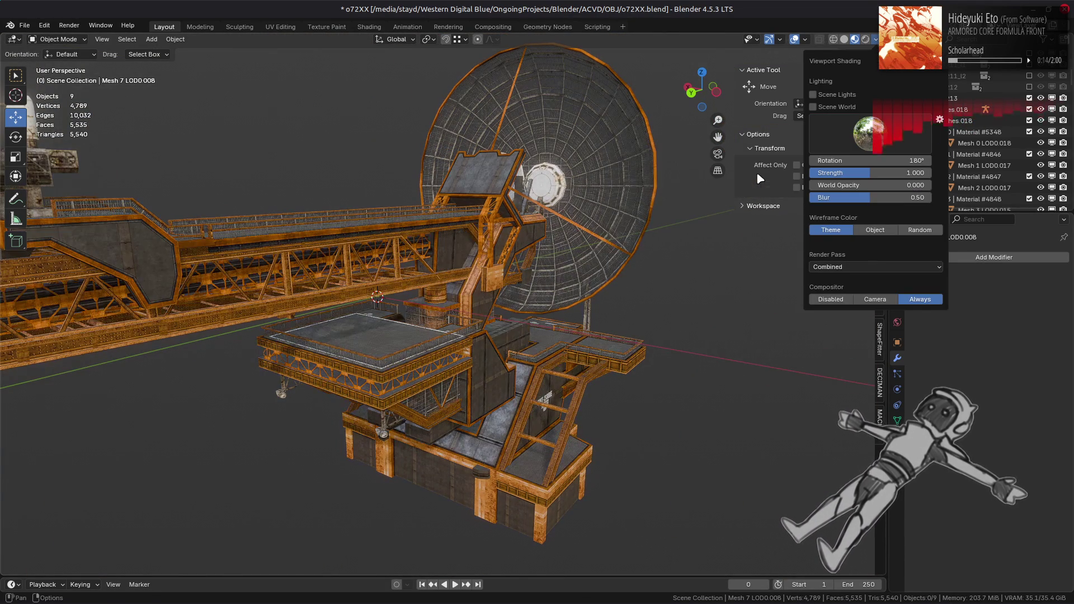
click(828, 140)
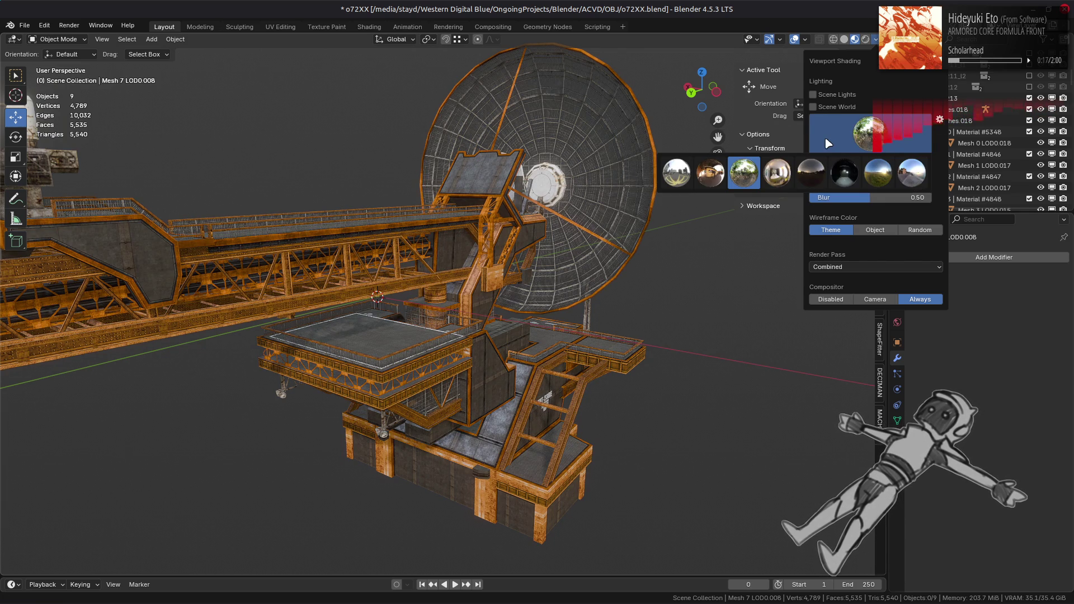
click(790, 170)
click(859, 135)
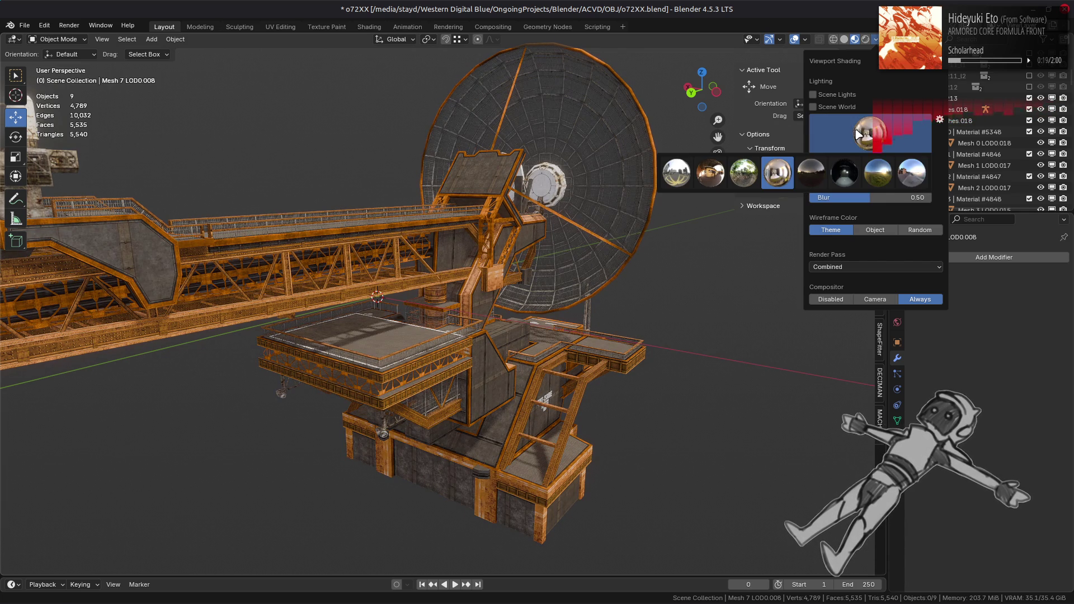
click(710, 174)
click(861, 134)
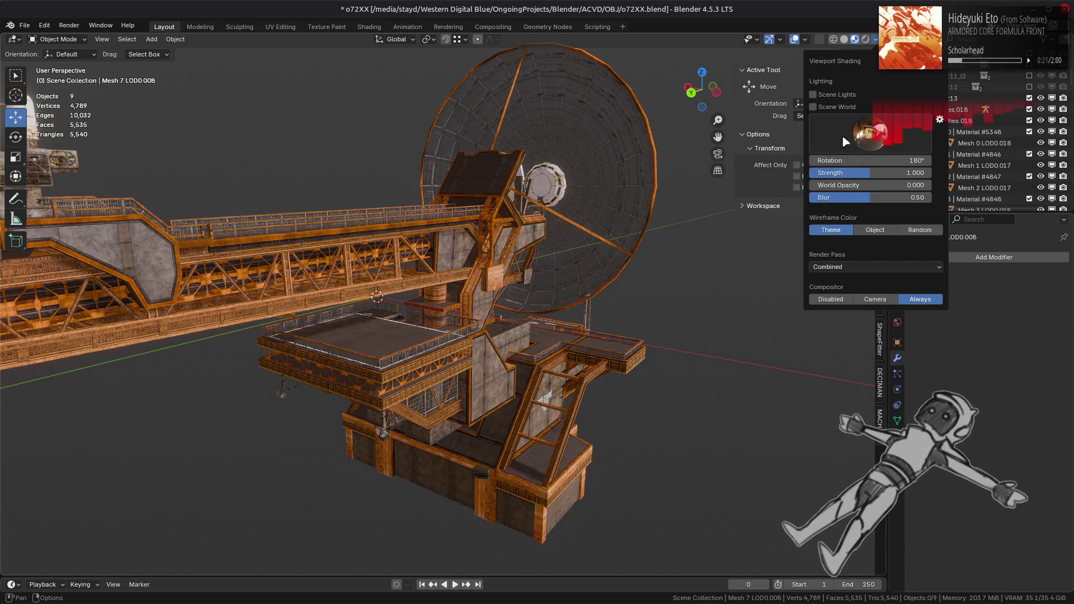
click(688, 178)
click(864, 134)
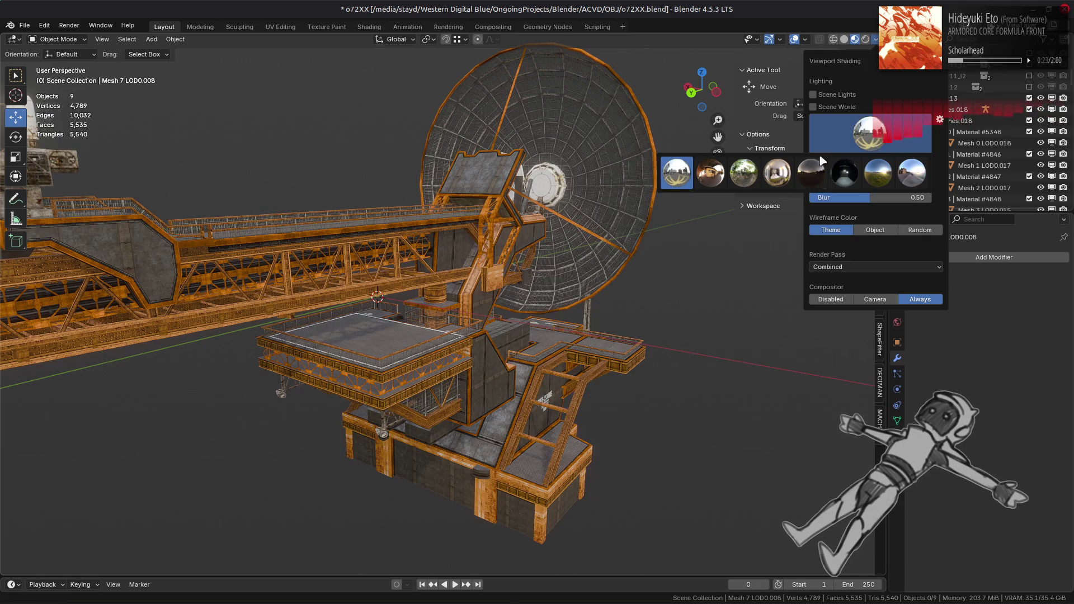
click(778, 174)
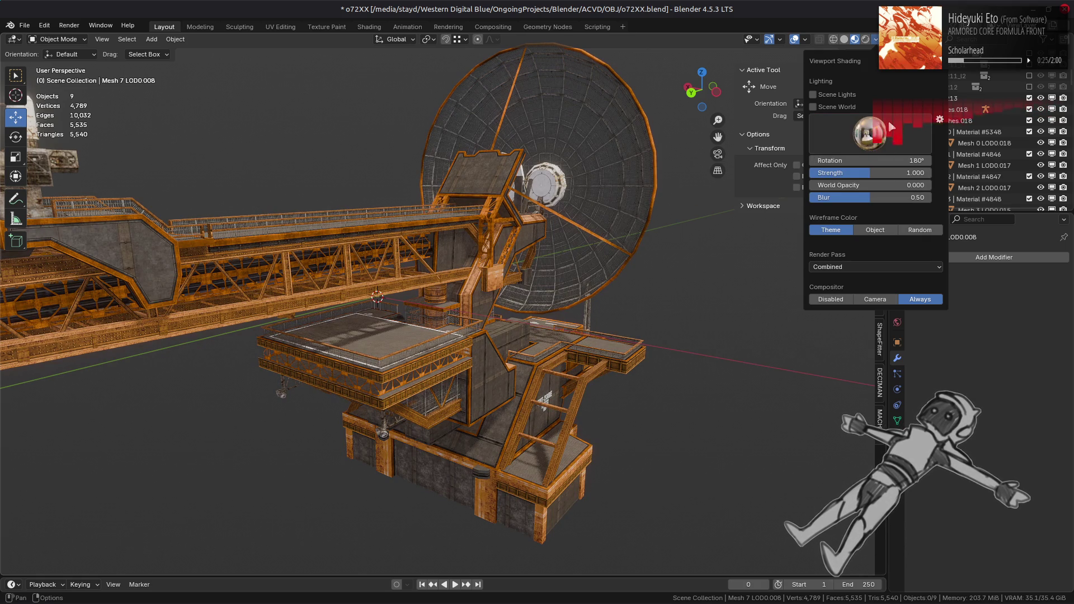
- Settle on the forest HDRI at 180° rotation and strength 1.000
click(891, 127)
click(755, 170)
click(864, 137)
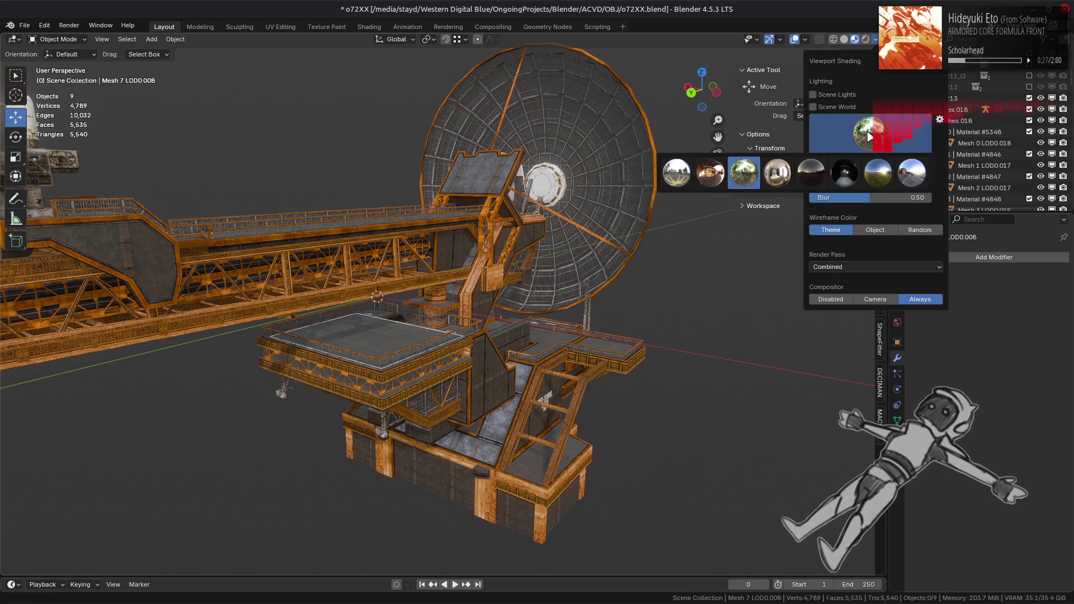
click(676, 172)
click(849, 147)
click(747, 173)
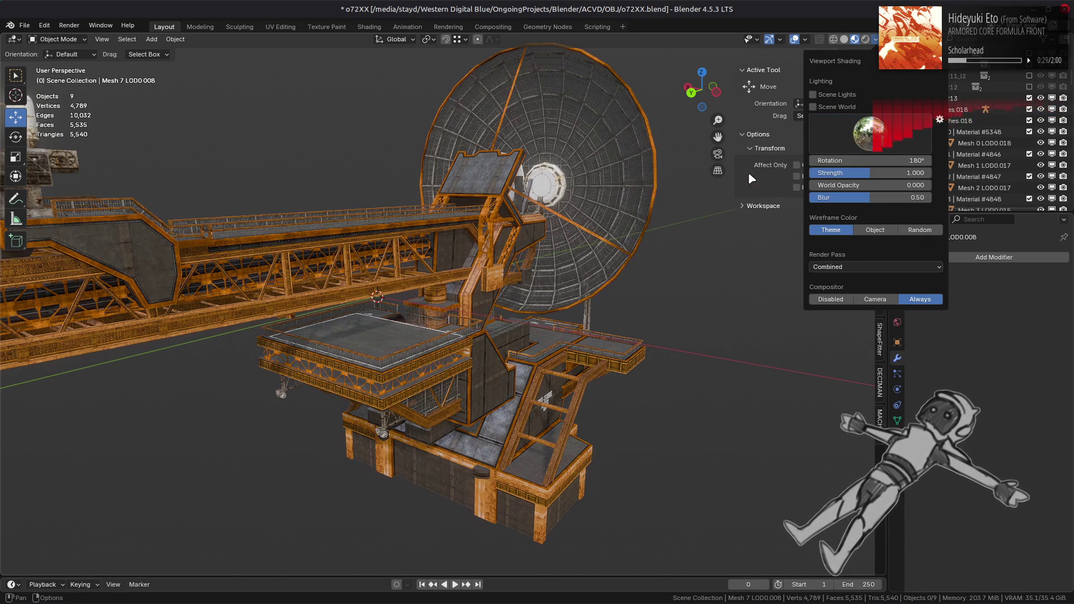
- Enter Edit Mode and move from Mesh 2 LOD0.017 to Mesh 7 LOD0.008, selecting all geometry
middle_drag(402, 302, 343, 266)
key(Tab)
scroll(351, 258, up, 3)
key(alt+q)
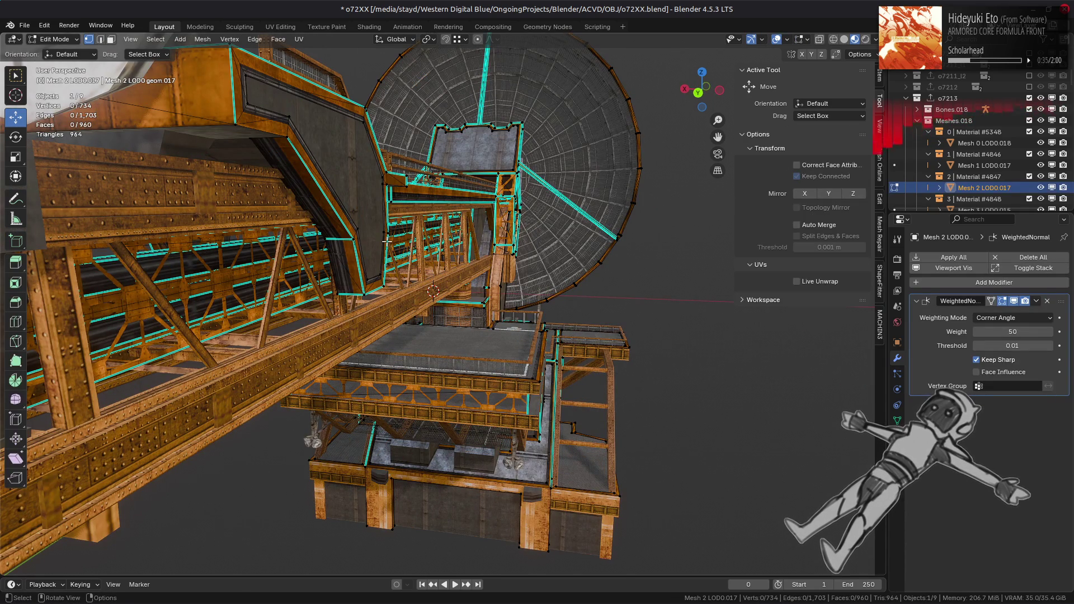
key(alt+q)
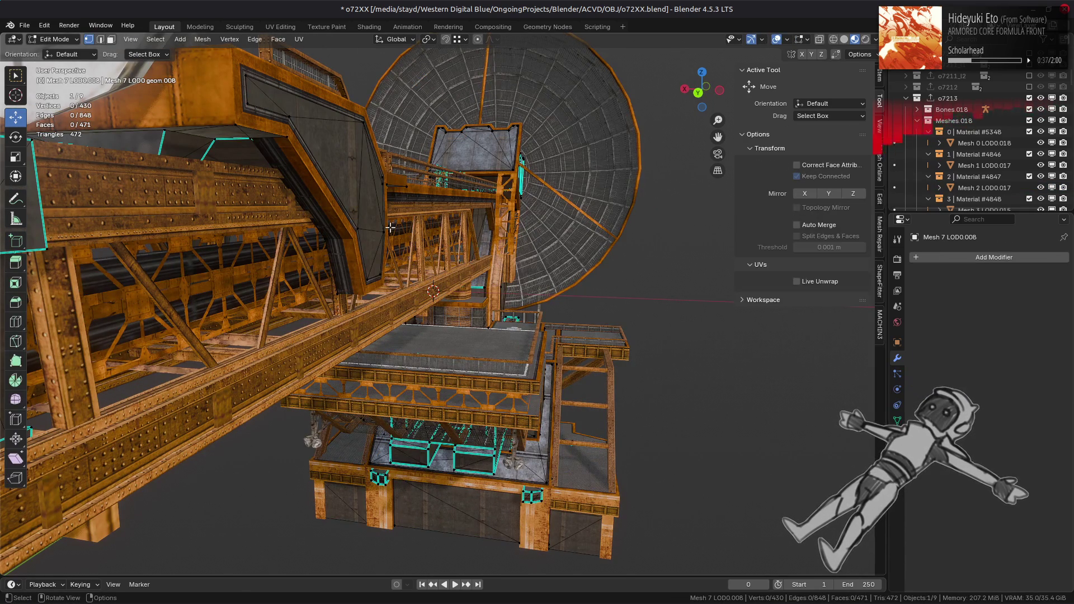
key(a)
mouse_move(400, 235)
middle_down()
mouse_move(331, 270)
mouse_move(395, 307)
middle_up()
- Switch editing to the dish mesh Mesh 6 LOD0.010, deselect everything and frame the chosen edge
key(Tab)
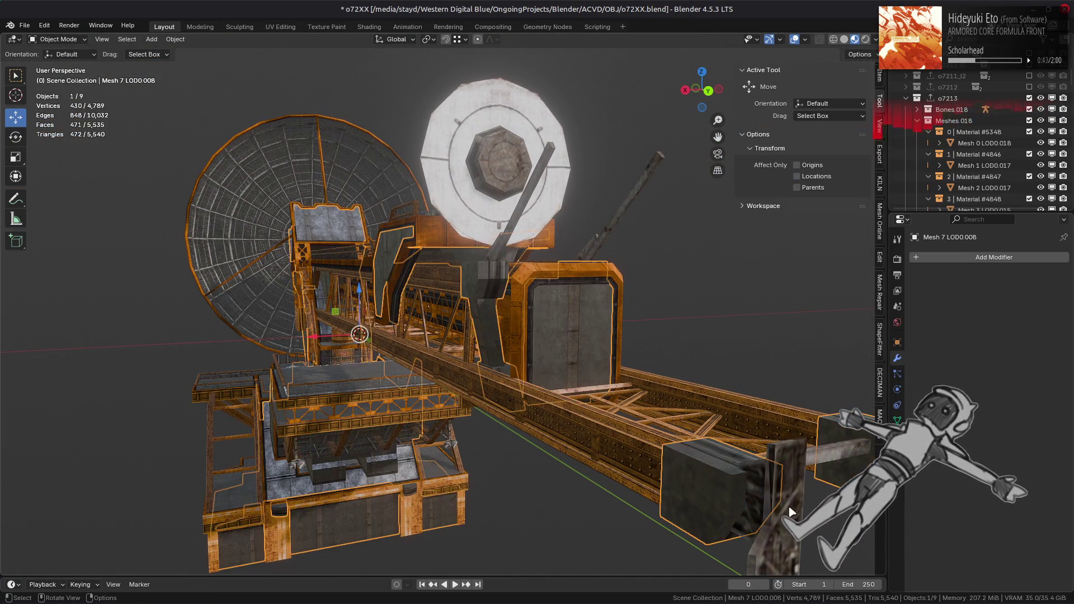
click(790, 498)
key(Tab)
mouse_move(790, 498)
middle_down()
mouse_move(773, 472)
mouse_move(706, 446)
mouse_move(587, 417)
mouse_move(581, 426)
mouse_move(586, 392)
mouse_move(563, 415)
mouse_move(492, 354)
mouse_move(446, 347)
middle_up()
click(581, 417)
key(KP_Decimal)
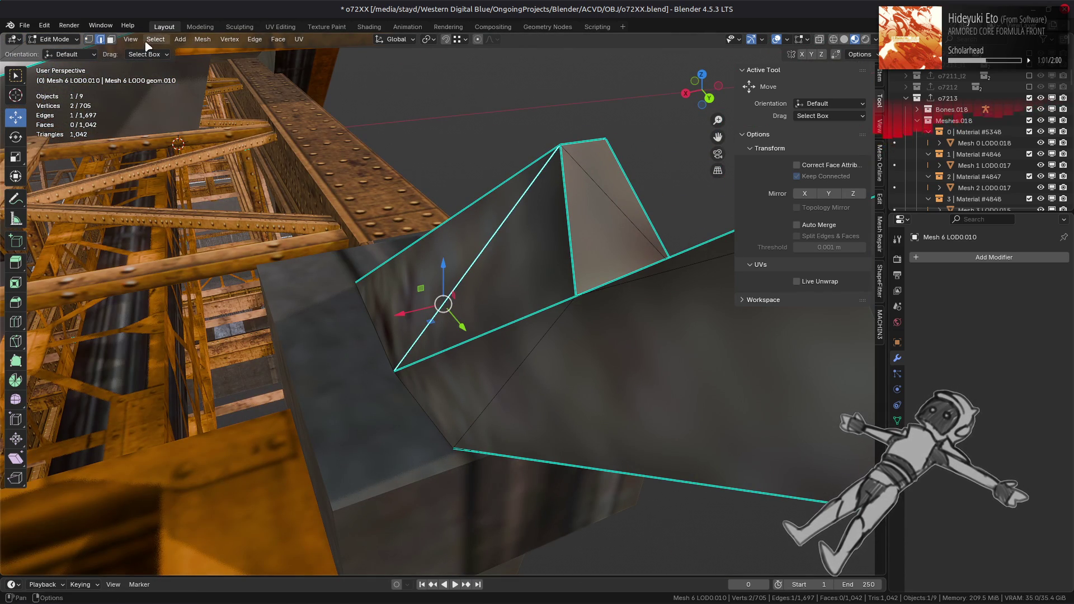
- Select dish edges with similar face angles and clear their sharp marking
click(156, 39)
mouse_move(183, 183)
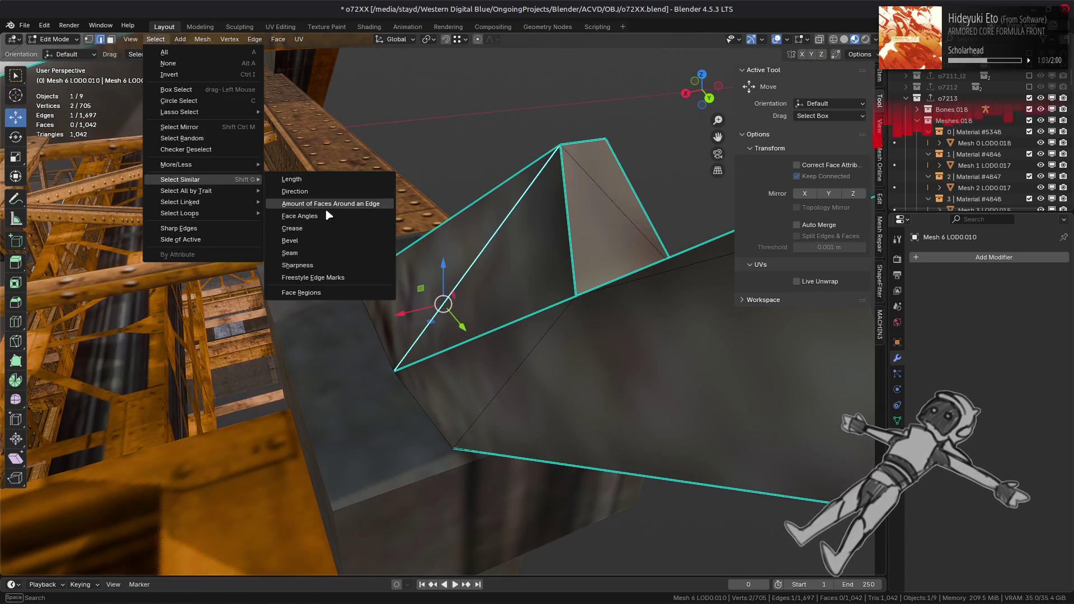
click(302, 215)
key(KP_Decimal)
middle_drag(296, 279, 401, 349)
scroll(400, 349, down, 3)
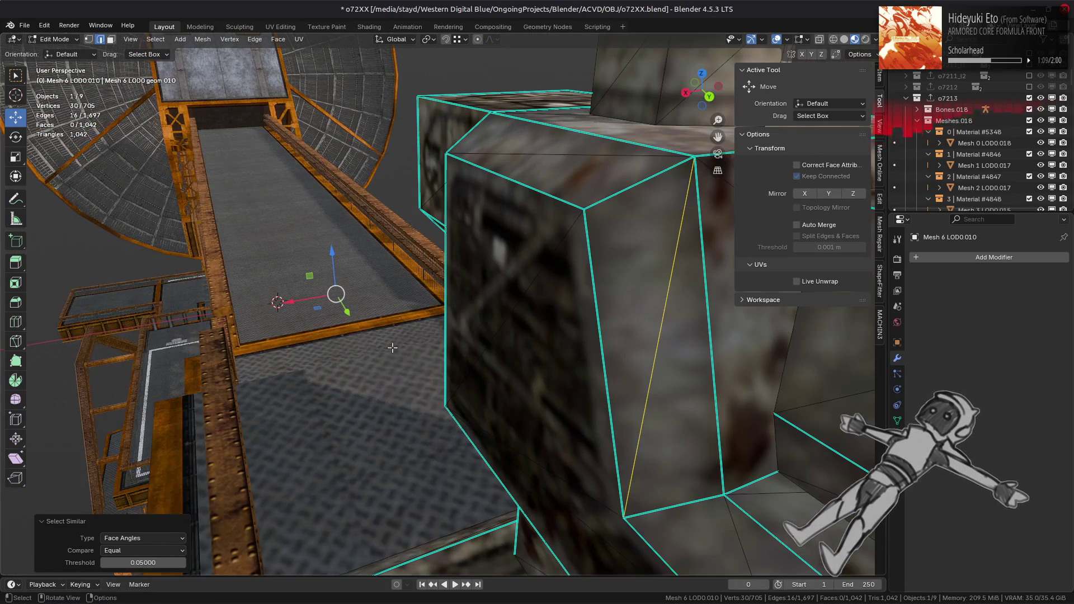
key(ctrl+e)
click(338, 492)
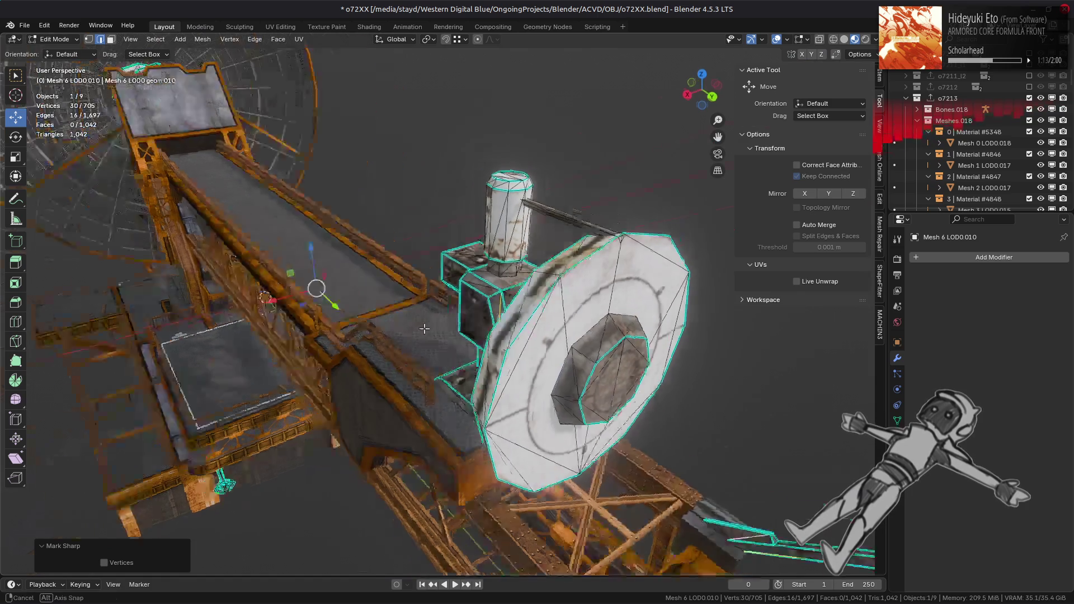
- Deselect all edges, check the cylinder ring and return to Object Mode
mouse_move(391, 321)
middle_down()
mouse_move(486, 325)
mouse_move(544, 300)
mouse_move(452, 335)
mouse_move(365, 323)
mouse_move(413, 313)
mouse_move(412, 303)
middle_up()
scroll(486, 324, up, 4)
scroll(543, 300, down, 5)
key(alt+a)
scroll(452, 336, up, 4)
scroll(365, 323, down, 4)
scroll(413, 336, up, 4)
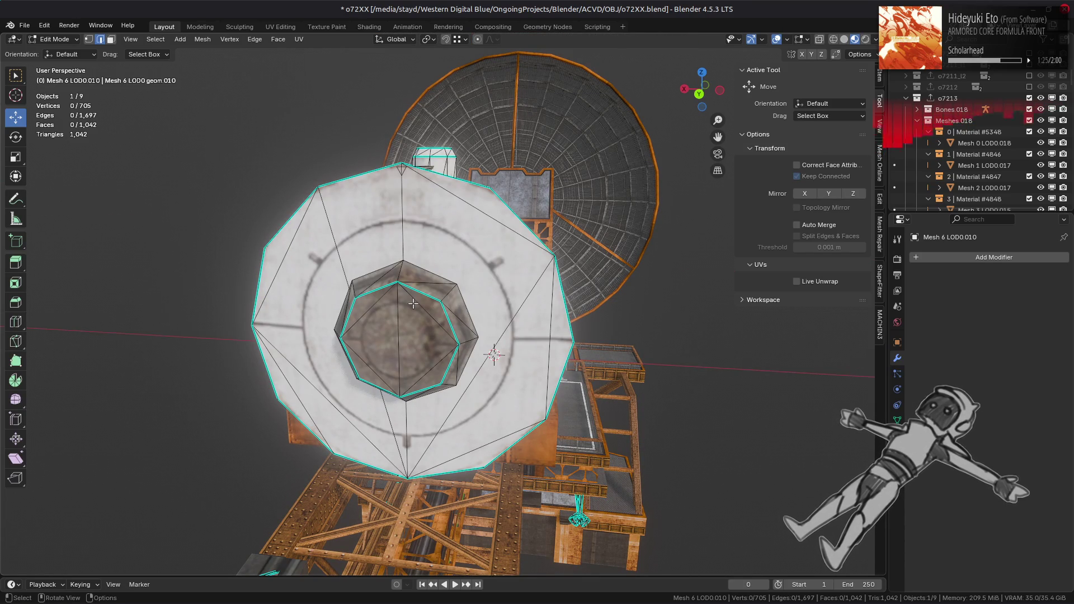
middle_drag(413, 303, 427, 287)
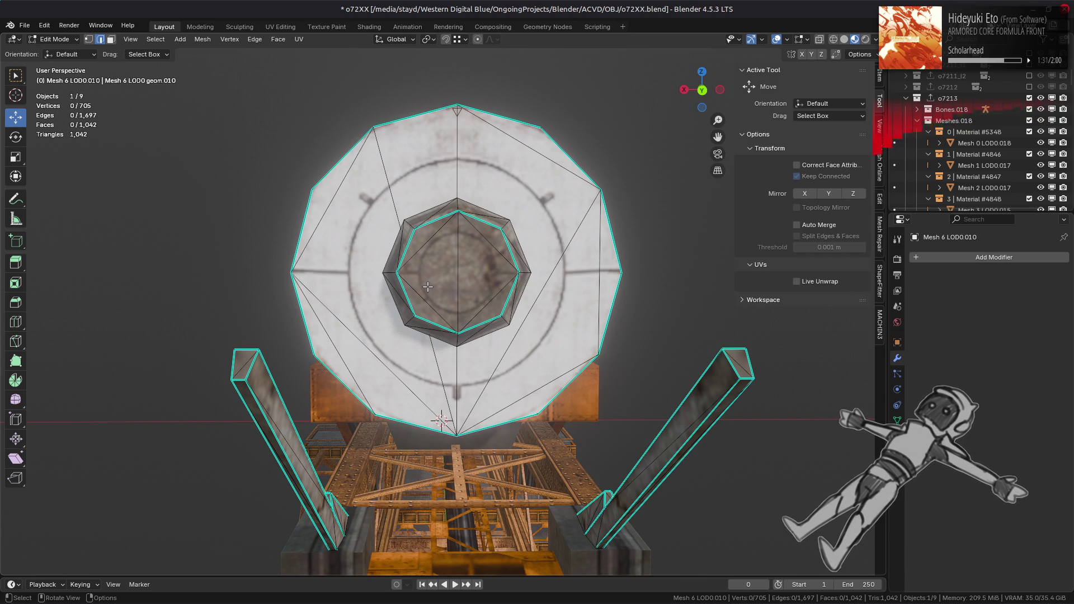
middle_drag(211, 298, 378, 316)
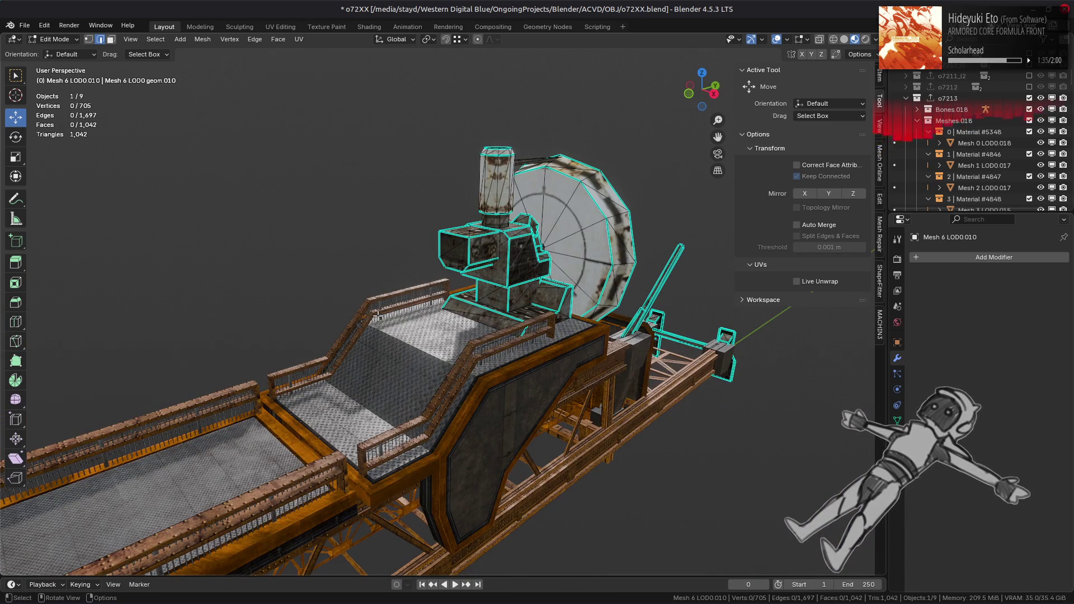
key(Tab)
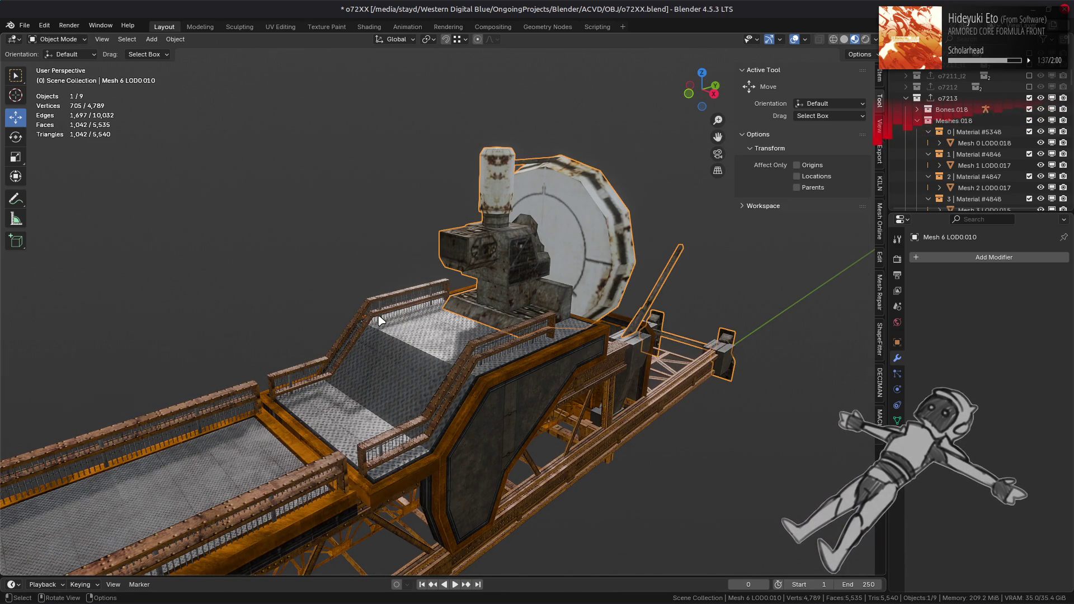
scroll(379, 320, down, 3)
scroll(515, 242, up, 8)
key(alt+a)
mouse_move(490, 310)
middle_down()
mouse_move(360, 314)
mouse_move(527, 304)
mouse_move(674, 334)
mouse_move(616, 307)
middle_up()
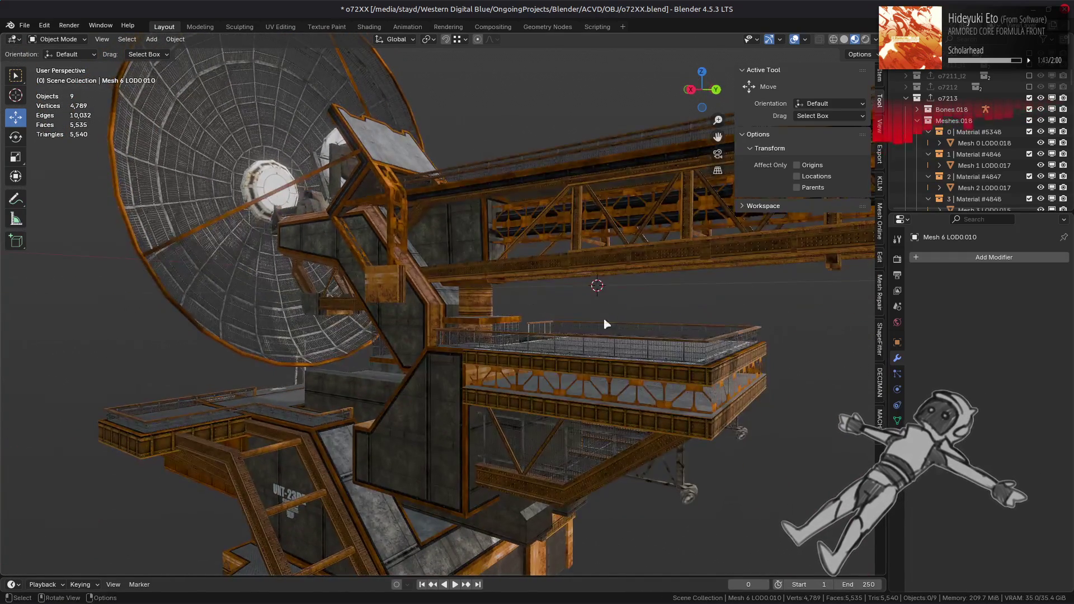
scroll(563, 336, up, 6)
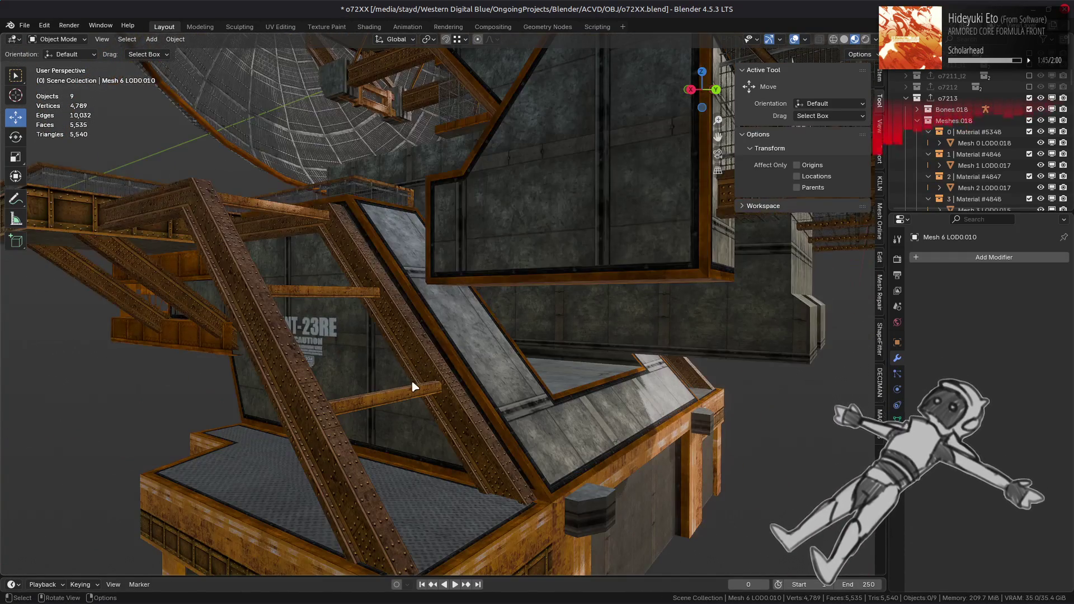
click(414, 386)
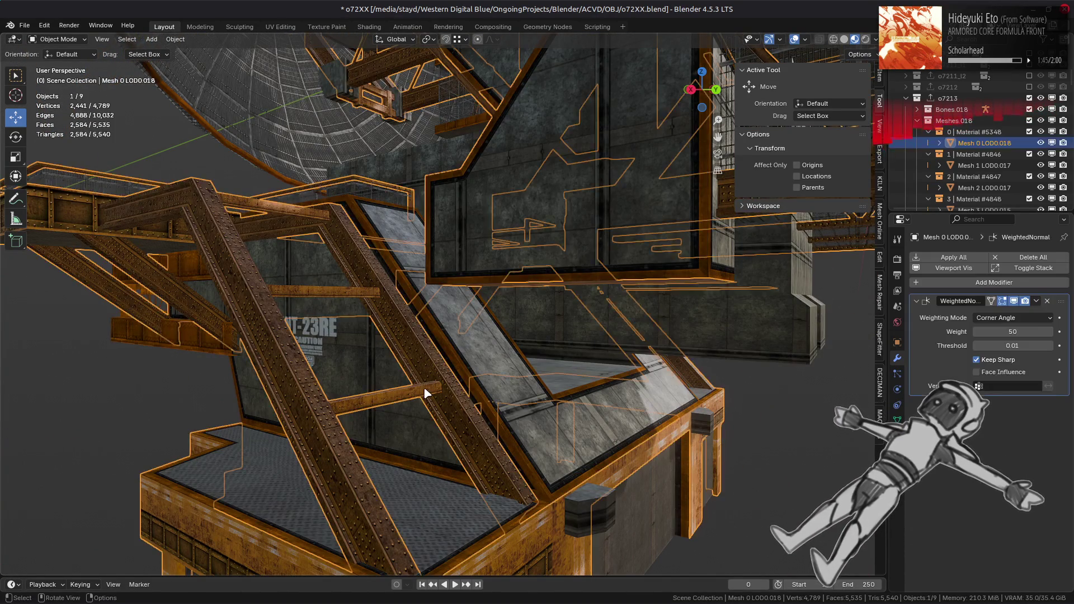
key(Tab)
scroll(425, 385, up, 2)
mouse_move(425, 385)
middle_down()
mouse_move(503, 384)
mouse_move(391, 369)
mouse_move(412, 408)
mouse_move(461, 365)
mouse_move(415, 380)
mouse_move(550, 326)
mouse_move(494, 312)
mouse_move(467, 414)
mouse_move(477, 377)
middle_up()
key(Tab)
key(alt+a)
scroll(551, 326, up, 1)
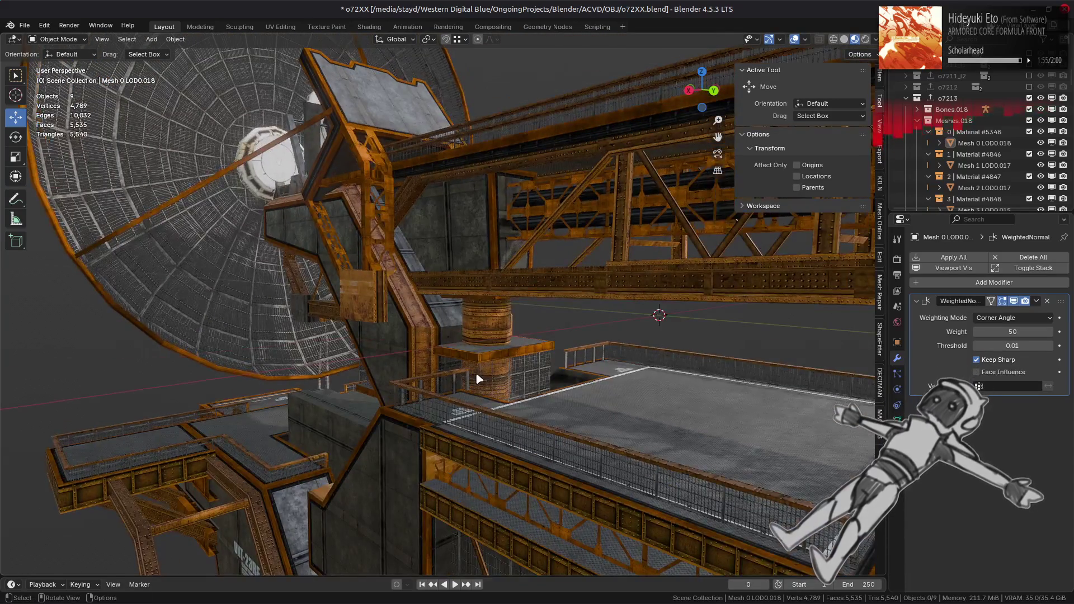
scroll(609, 378, up, 5)
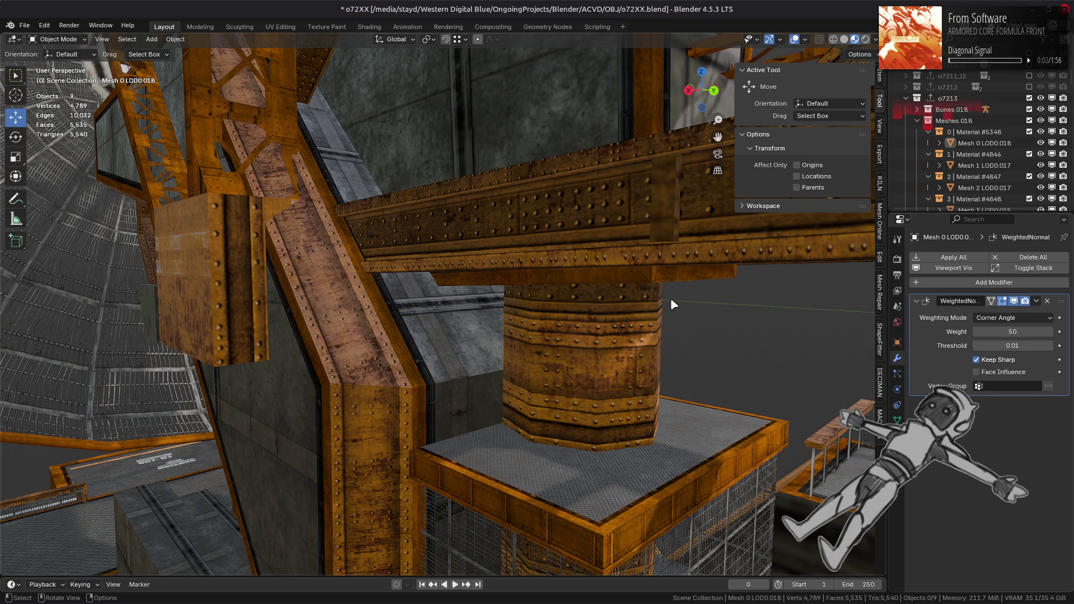
mouse_move(670, 297)
middle_down()
mouse_move(663, 274)
mouse_move(616, 347)
mouse_move(615, 310)
middle_up()
scroll(661, 274, up, 6)
scroll(559, 292, down, 5)
scroll(559, 292, up, 7)
scroll(558, 290, down, 5)
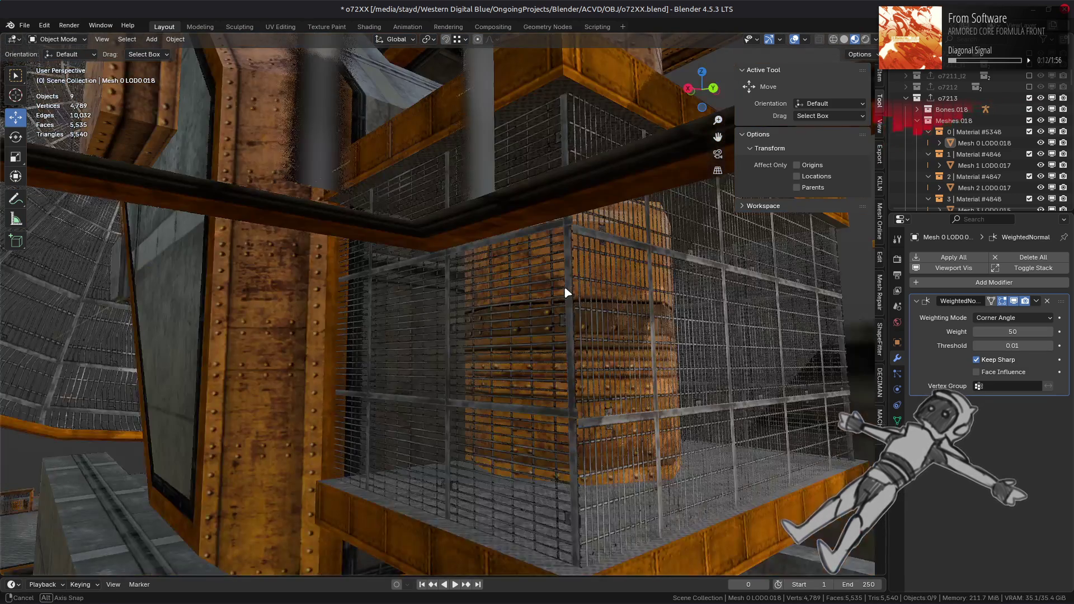
click(562, 295)
- Enter and exit Edit Mode on the cage mesh, deselect everything and save o72XX.blend
key(Tab)
scroll(564, 296, up, 5)
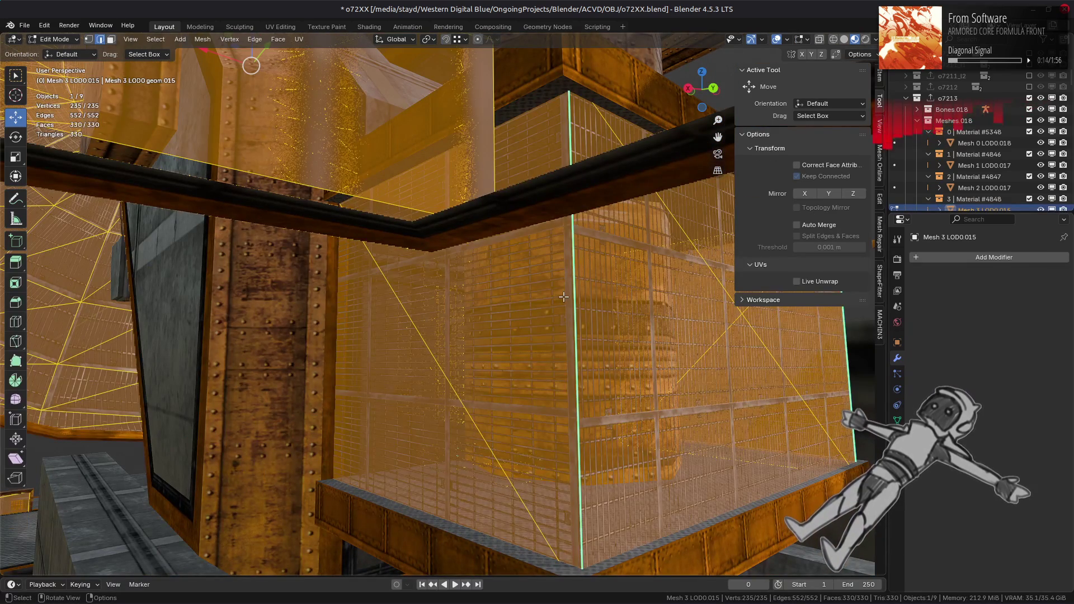
scroll(564, 297, down, 5)
mouse_move(563, 297)
middle_down()
mouse_move(476, 292)
mouse_move(473, 305)
mouse_move(558, 338)
mouse_move(438, 325)
mouse_move(591, 306)
mouse_move(642, 318)
mouse_move(467, 311)
mouse_move(548, 336)
middle_up()
key(alt+a)
key(Tab)
key(alt+a)
scroll(548, 335, down, 2)
key(ctrl+s)
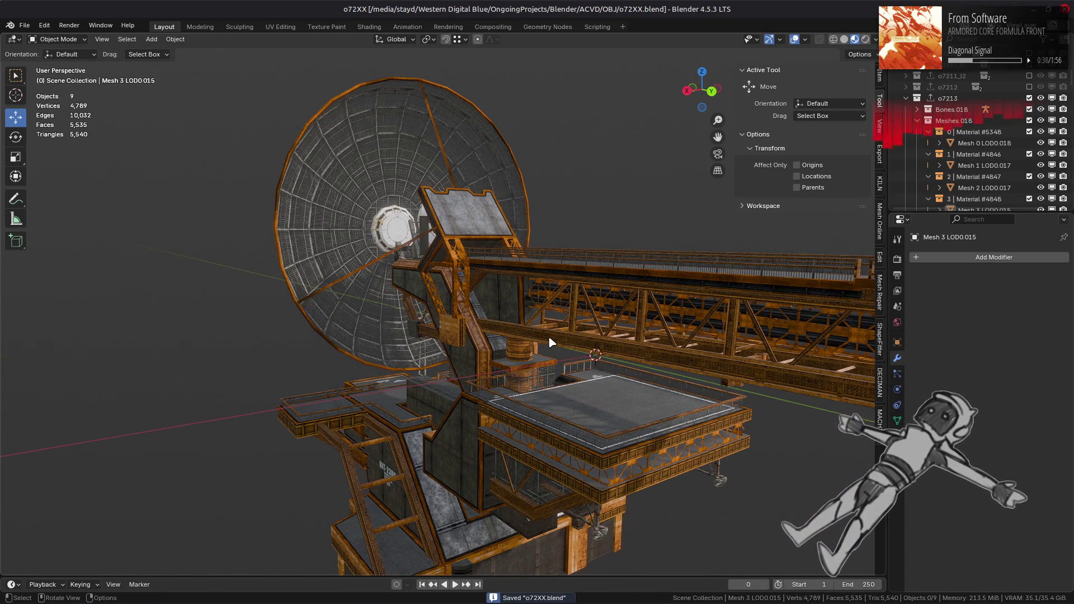